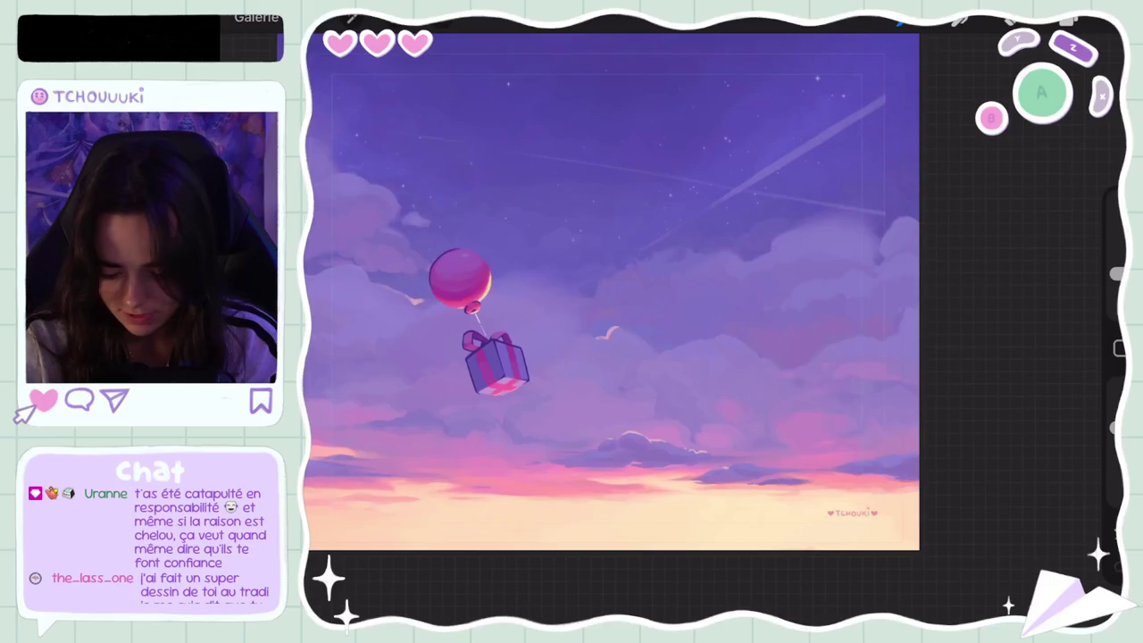
# Undo two sky strokes and shift the paint colour to a slightly different purple
pyautogui.hotkey('ctrl', 'z')
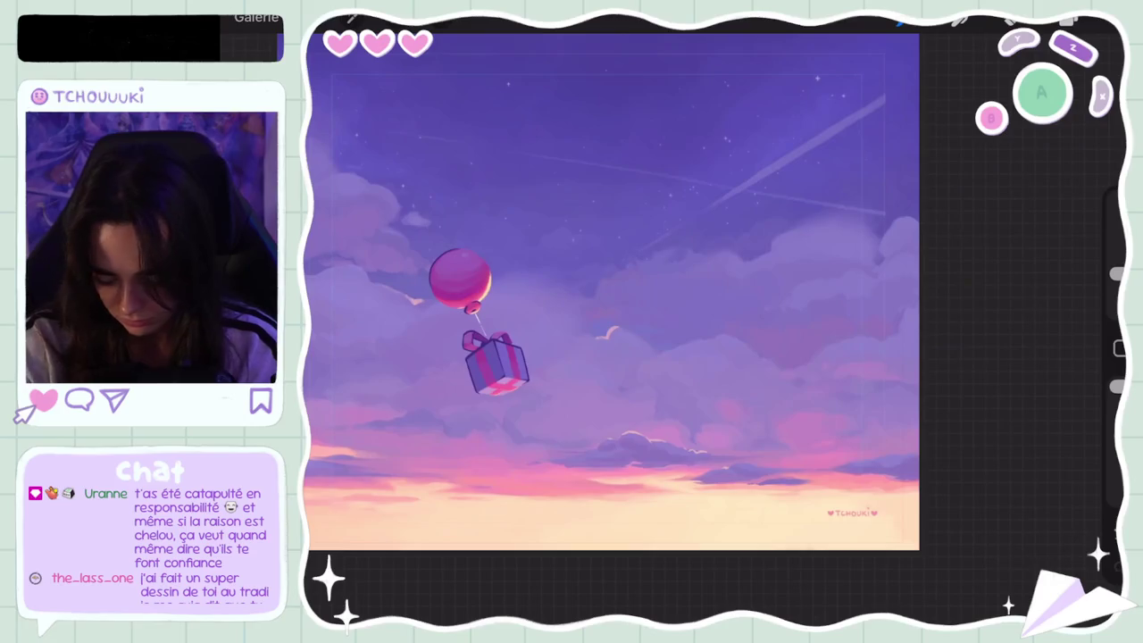
pyautogui.click(1068, 19)
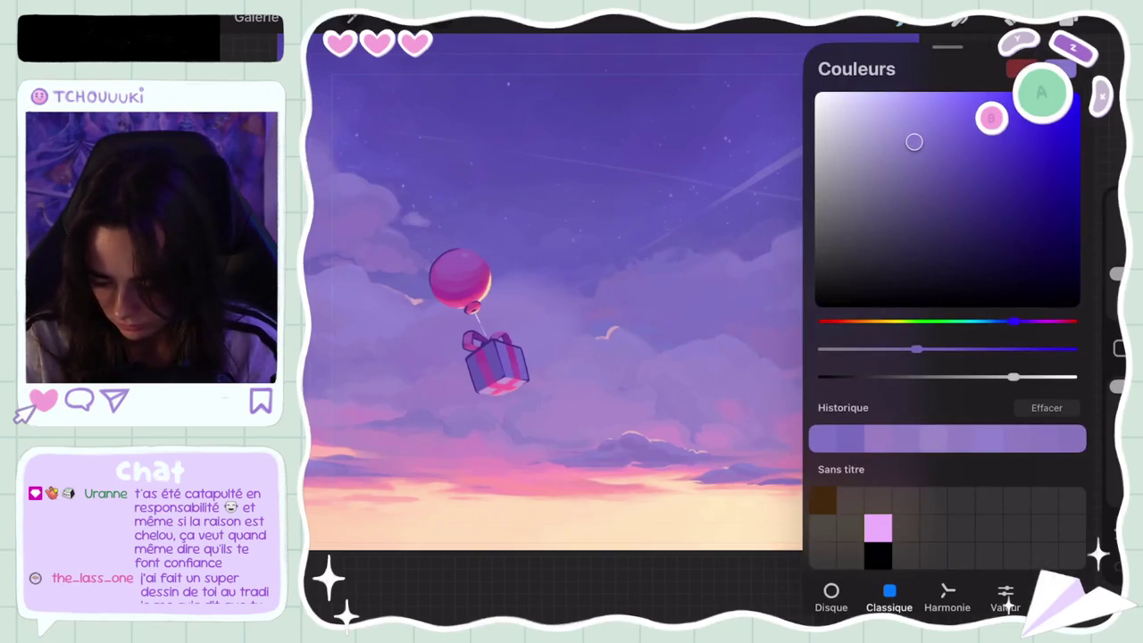
pyautogui.hotkey('ctrl', 'z')
pyautogui.click(1068, 20)
pyautogui.moveTo(916, 143); pyautogui.dragTo(917, 144)
pyautogui.click(1067, 19)
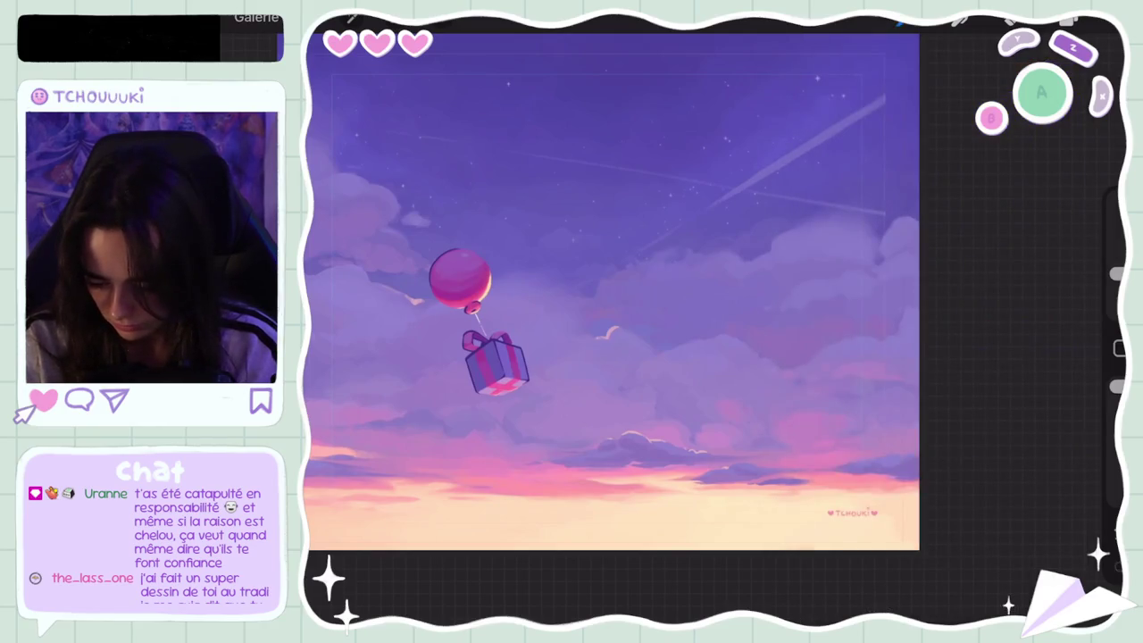
# Undo one more stroke, check the colour picker and keep the adjusted purple
pyautogui.hotkey('ctrl', 'z')
pyautogui.click(1067, 20)
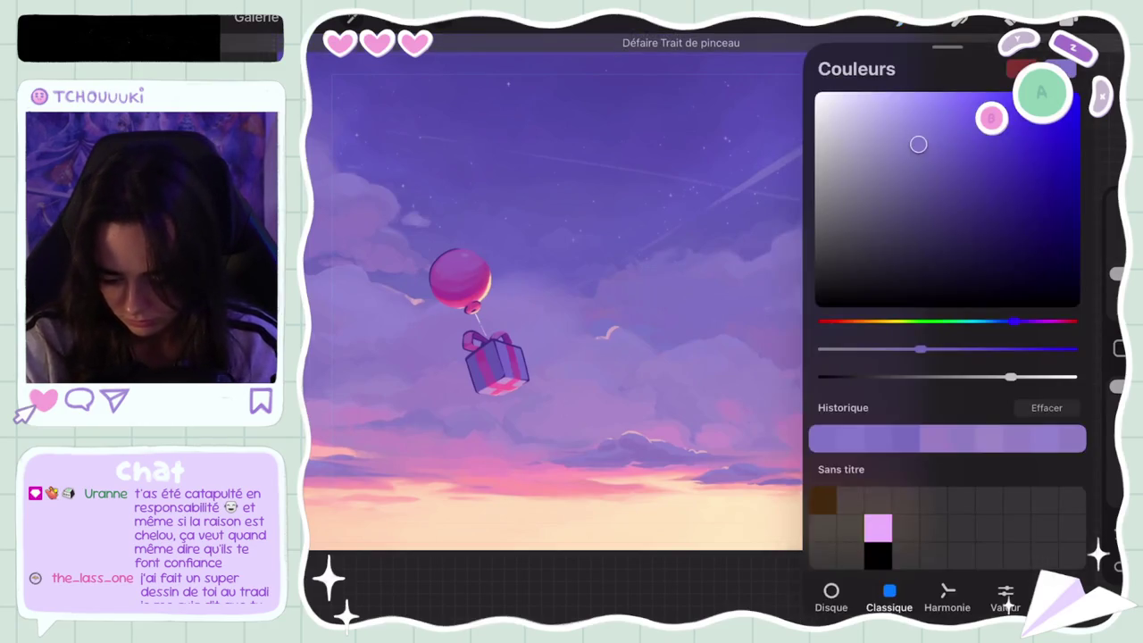
pyautogui.click(1067, 20)
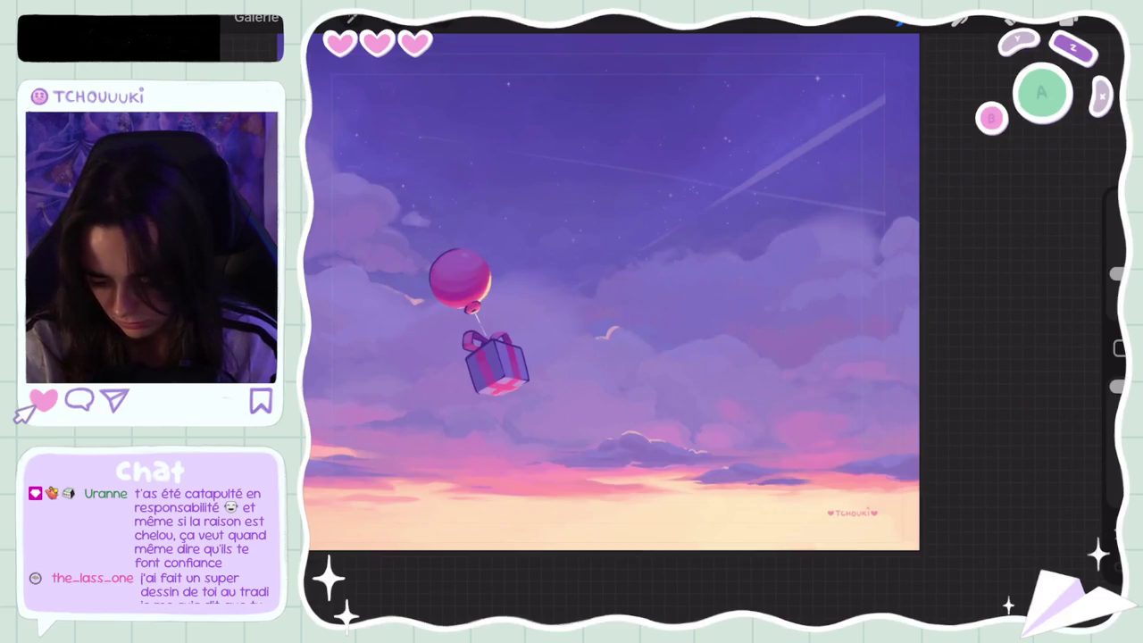
pyautogui.scroll(-5, 612, 291)
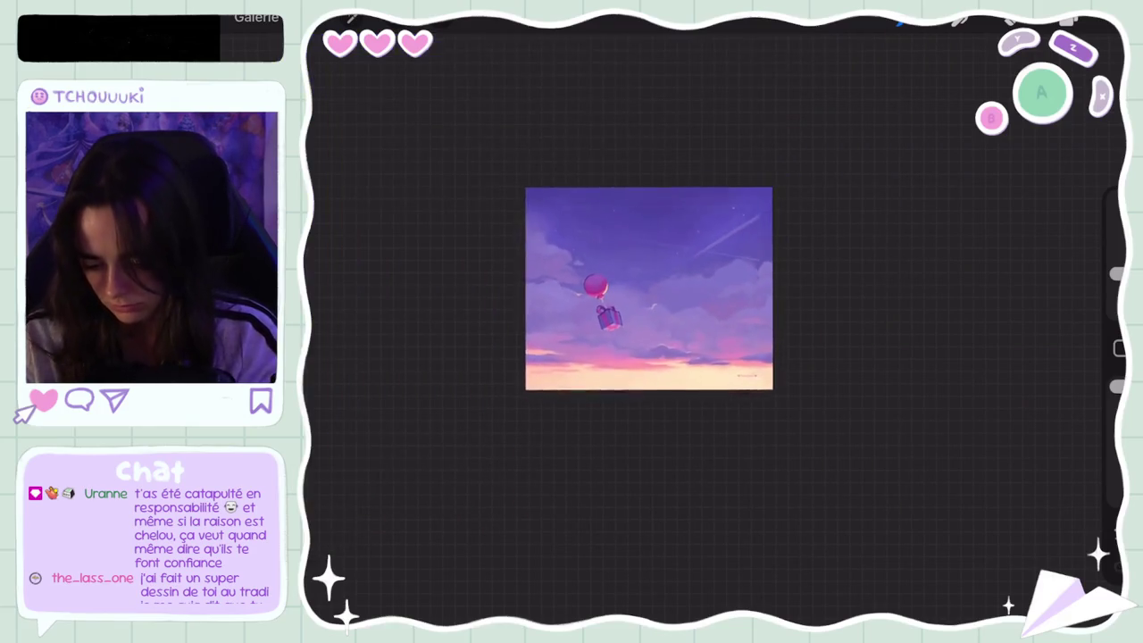
# Undo and restore a small cloud stroke, sample a cloud colour, then undo a stroke
pyautogui.scroll(8, 612, 291)
pyautogui.hotkey('ctrl', 'z')
pyautogui.hotkey('ctrl', 'shift', 'z')
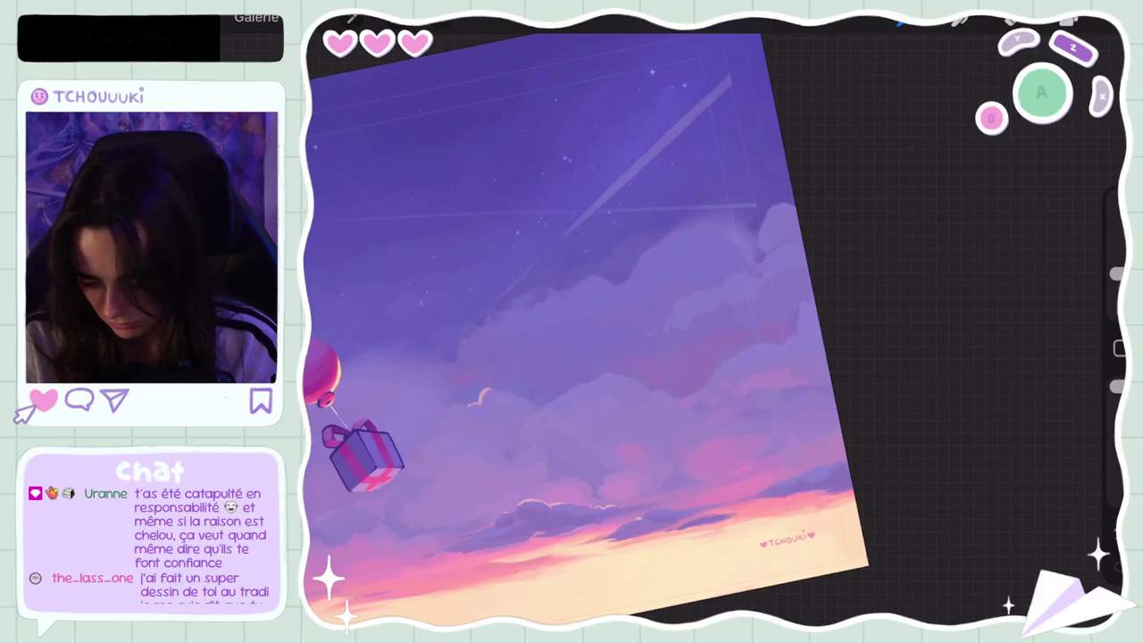
pyautogui.moveTo(661, 275); pyautogui.dragTo(593, 362)
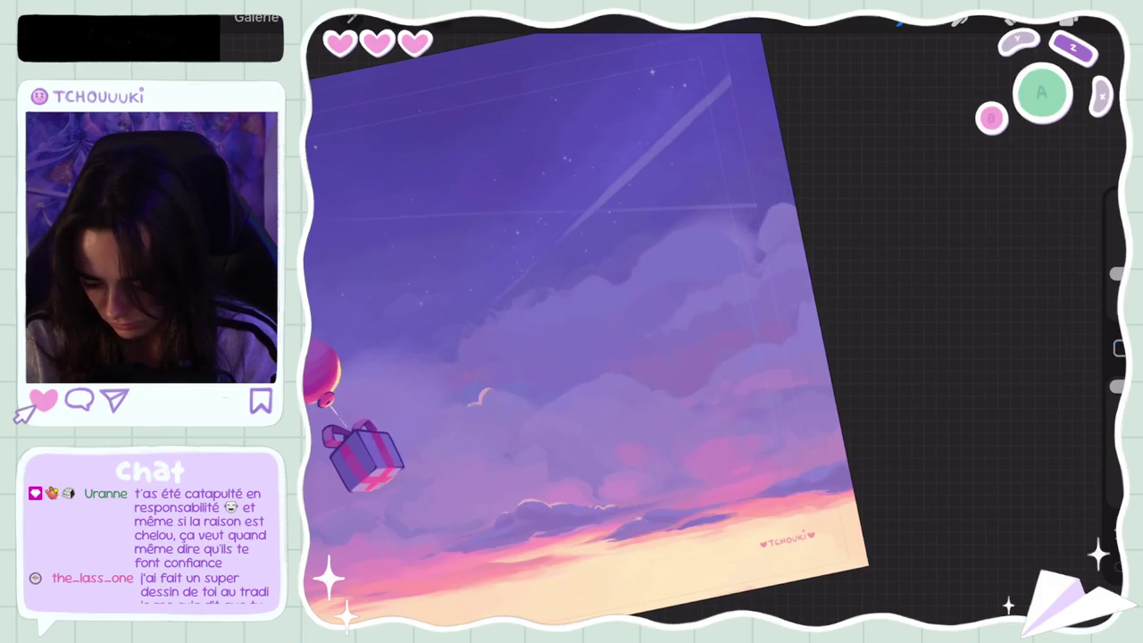
pyautogui.hotkey('ctrl', 'z')
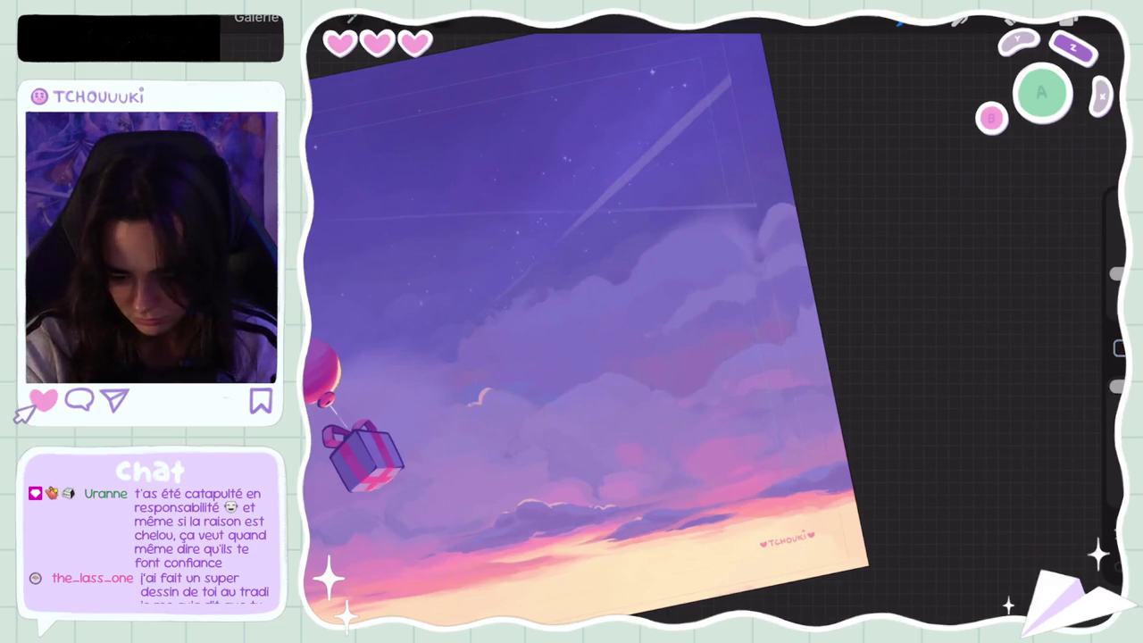
# Nudge the paint colour to a slightly paler purple
pyautogui.click(1069, 20)
pyautogui.moveTo(919, 145); pyautogui.dragTo(912, 140)
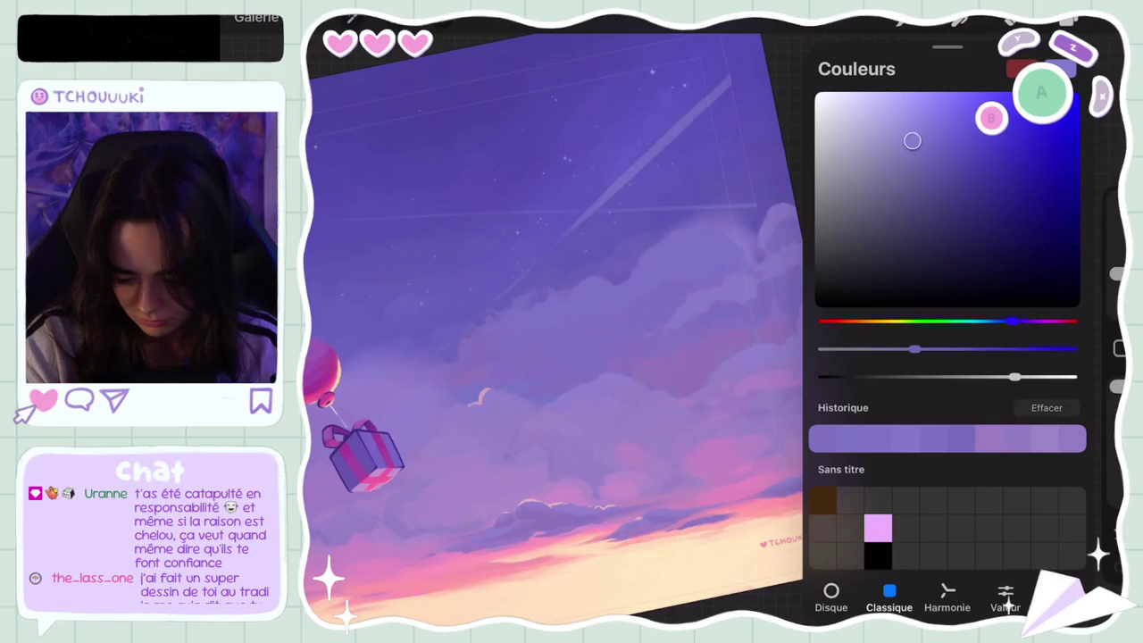
pyautogui.click(1069, 20)
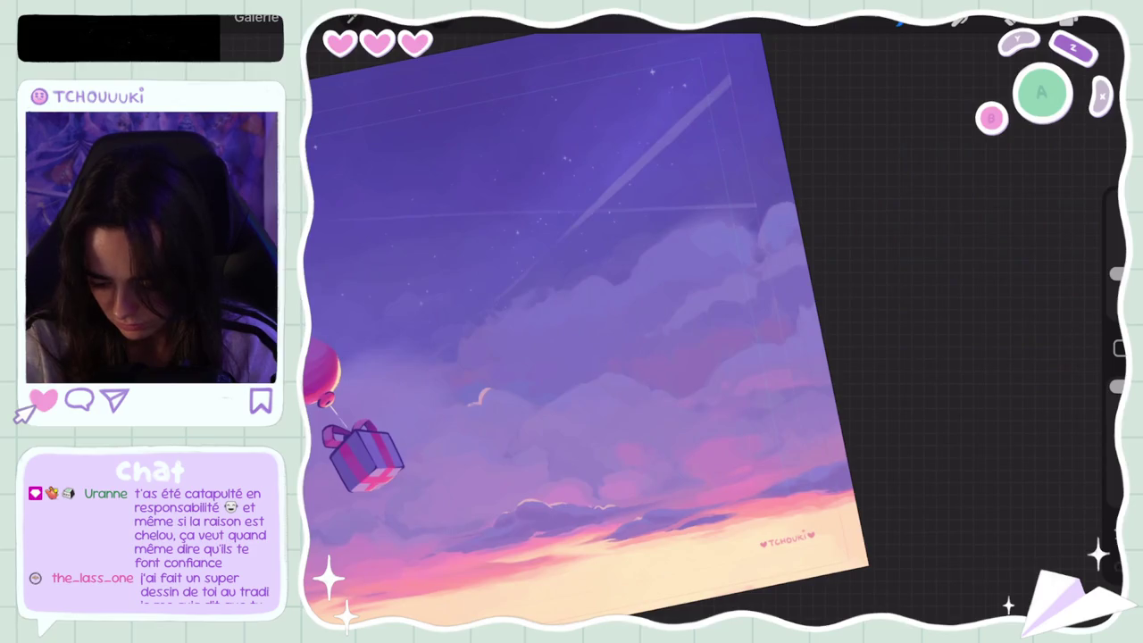
pyautogui.scroll(-5, 585, 330)
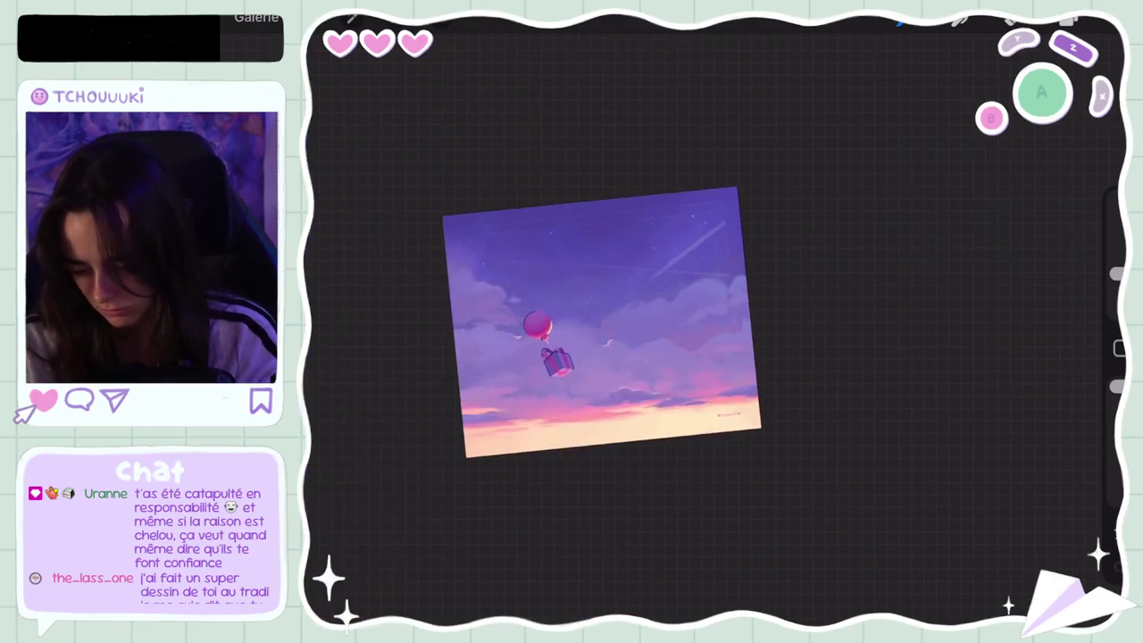
# Undo two more cloud strokes, briefly checking the colour picker
pyautogui.scroll(-5, 600, 322)
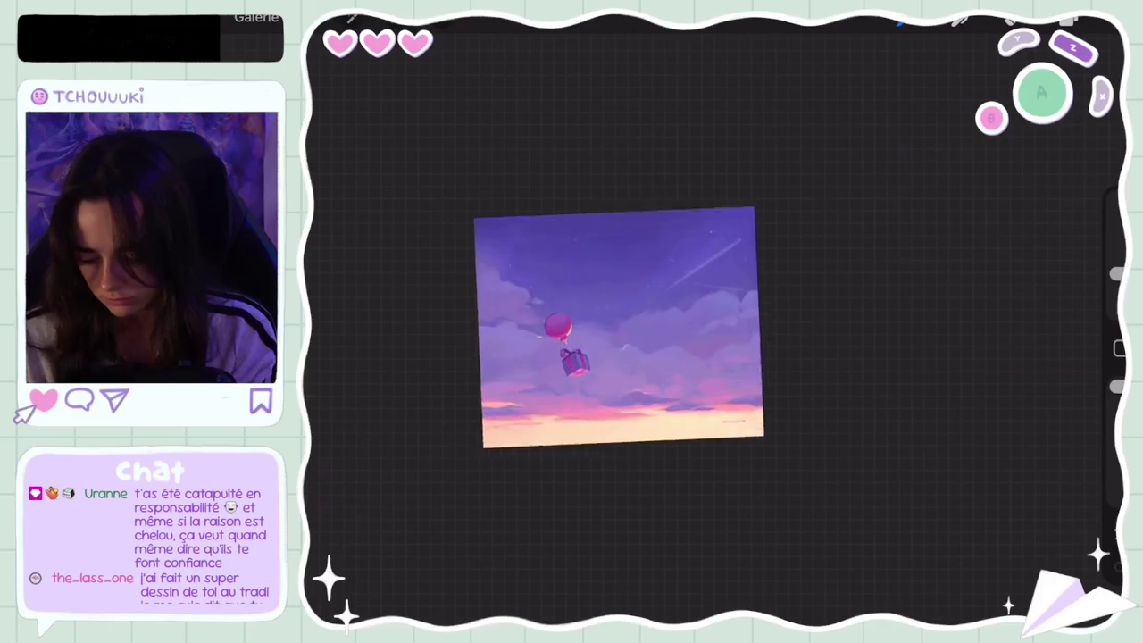
pyautogui.scroll(5, 554, 339)
pyautogui.hotkey('ctrl', 'z')
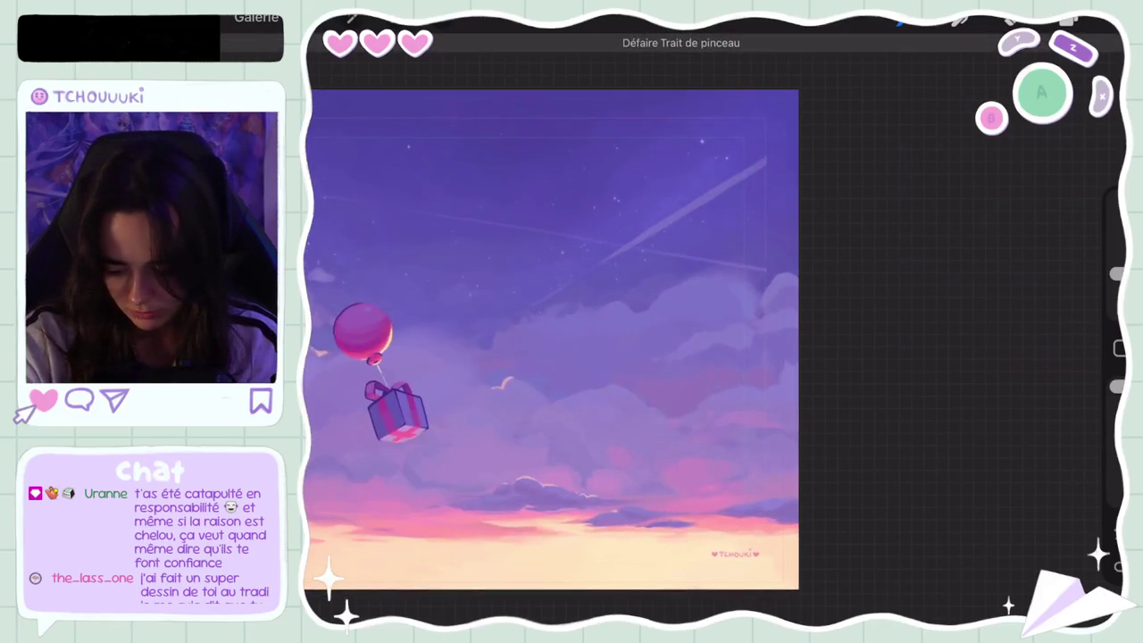
pyautogui.press('c')
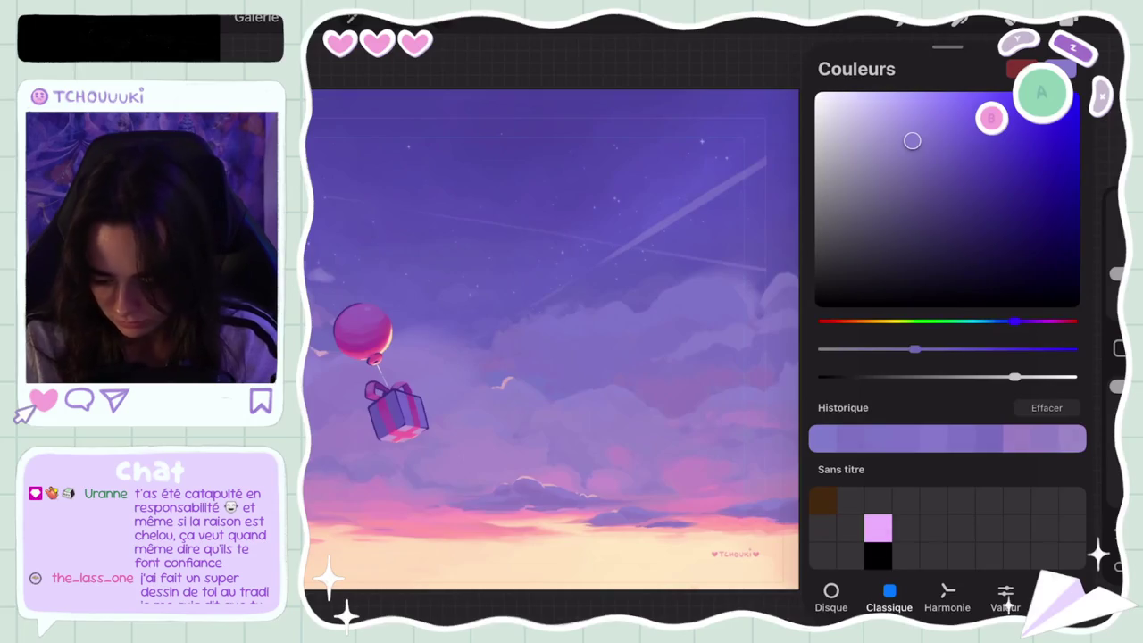
pyautogui.press('c')
pyautogui.hotkey('ctrl', 'z')
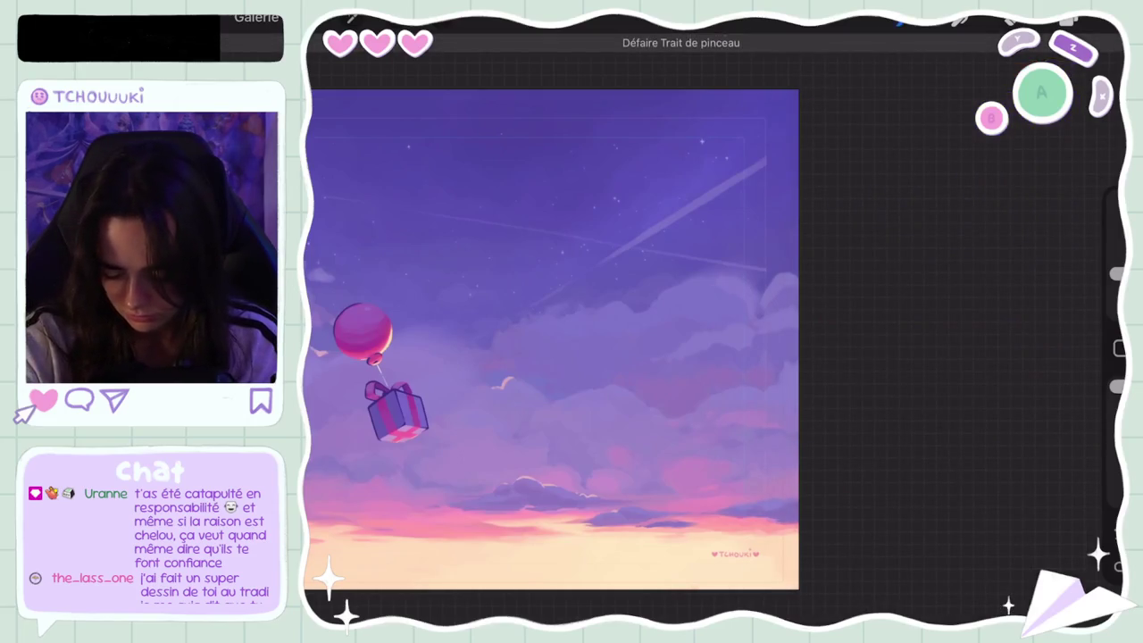
# Shrink the brush to about 19% size and undo another stroke
pyautogui.press('c')
pyautogui.click(1014, 321)
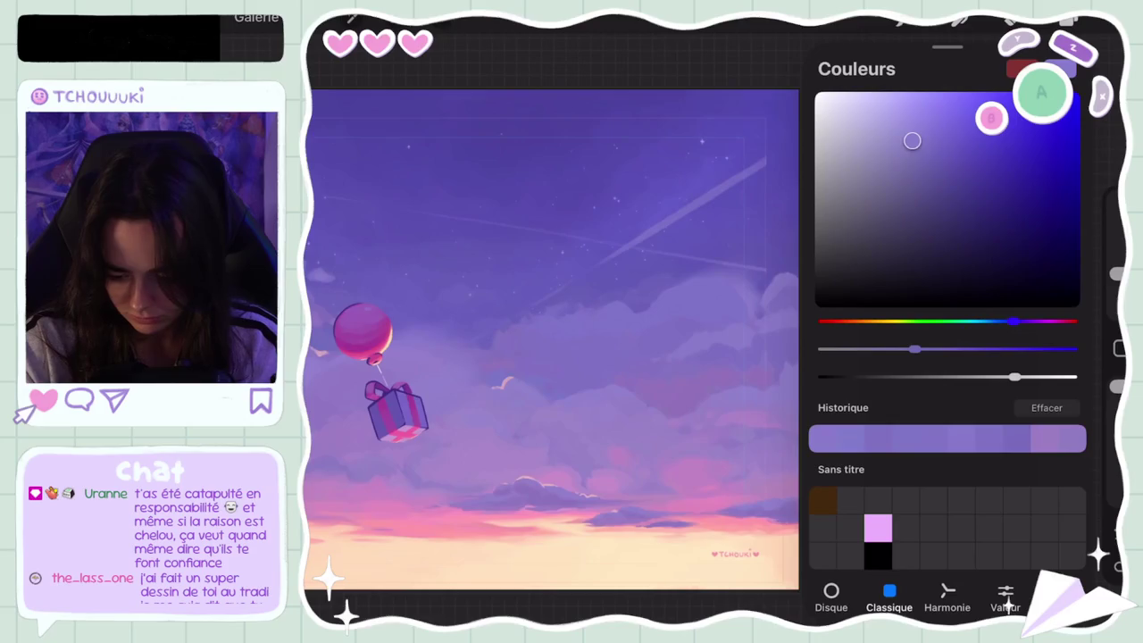
pyautogui.press('c')
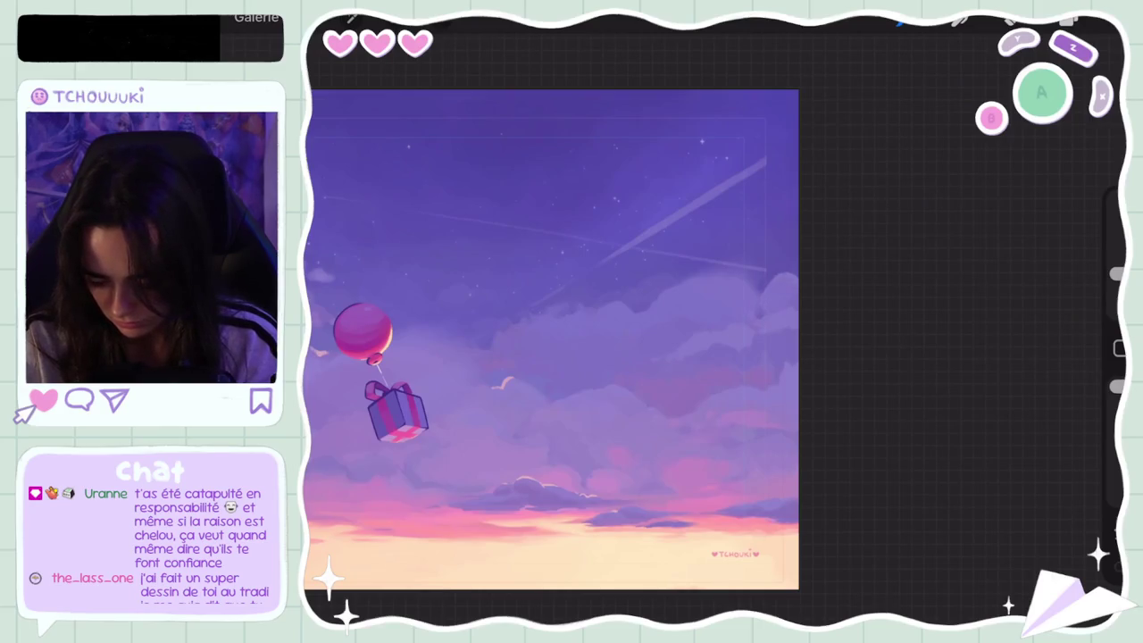
pyautogui.moveTo(1117, 274); pyautogui.dragTo(1116, 268)
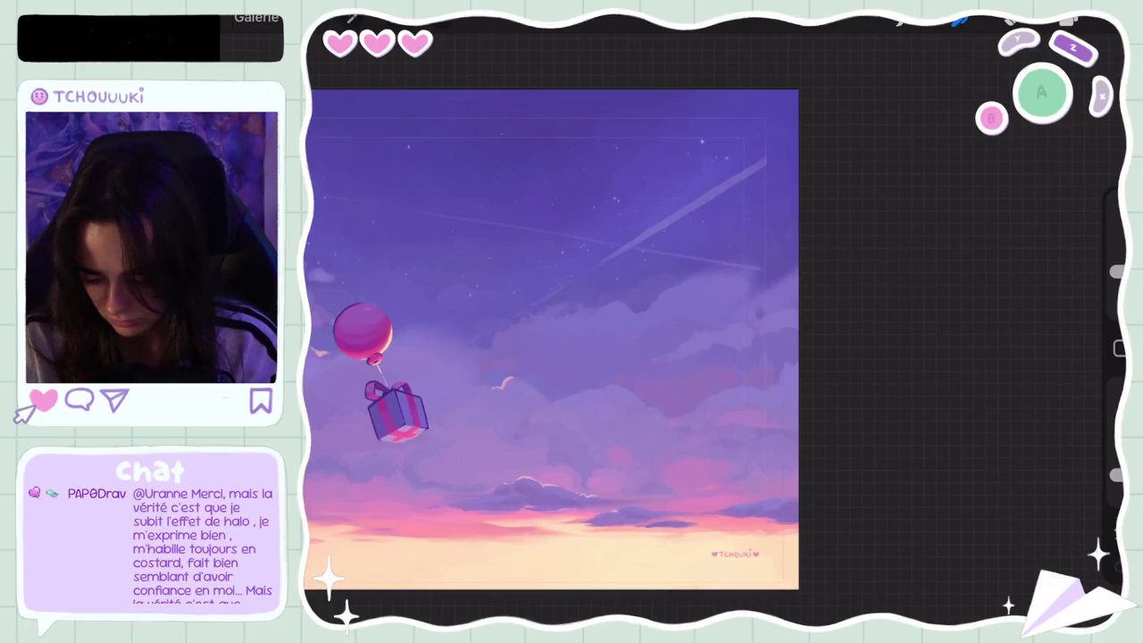
pyautogui.hotkey('ctrl', 'z')
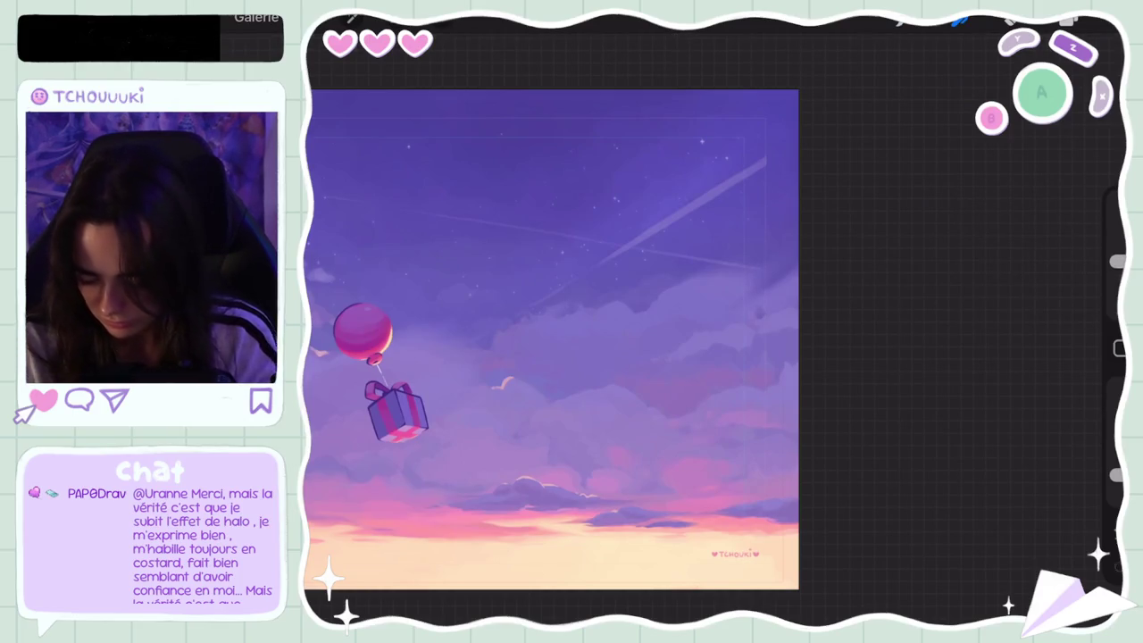
pyautogui.scroll(-3, 551, 339)
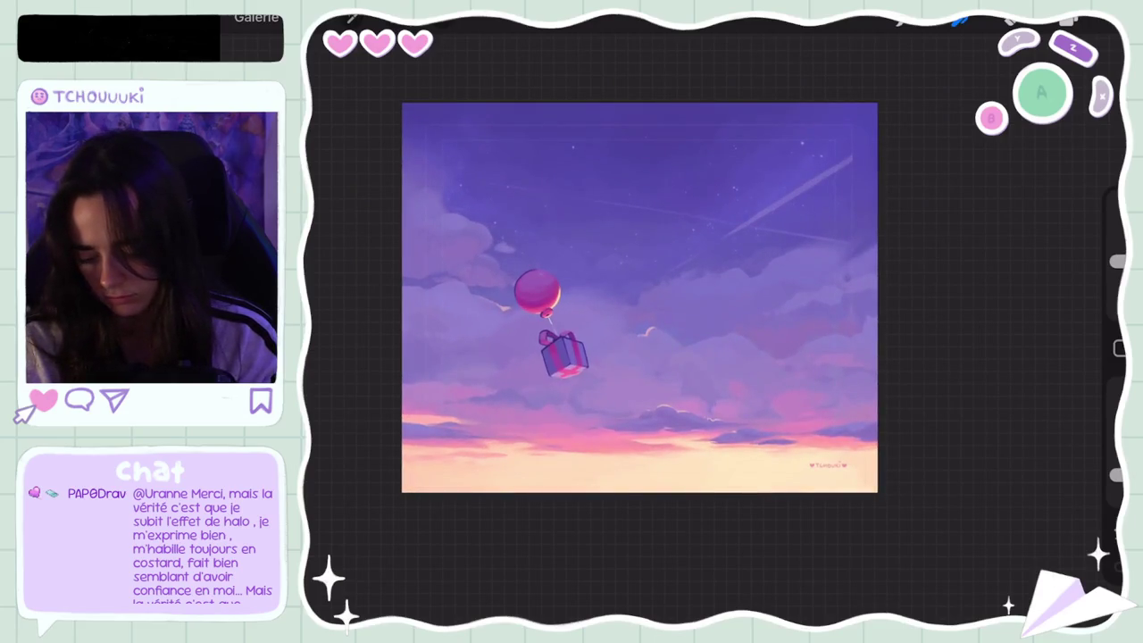
# Dab a pale cloud wisp right of the balloon, undo it, and sample the sky above the balloon
pyautogui.scroll(5, 639, 298)
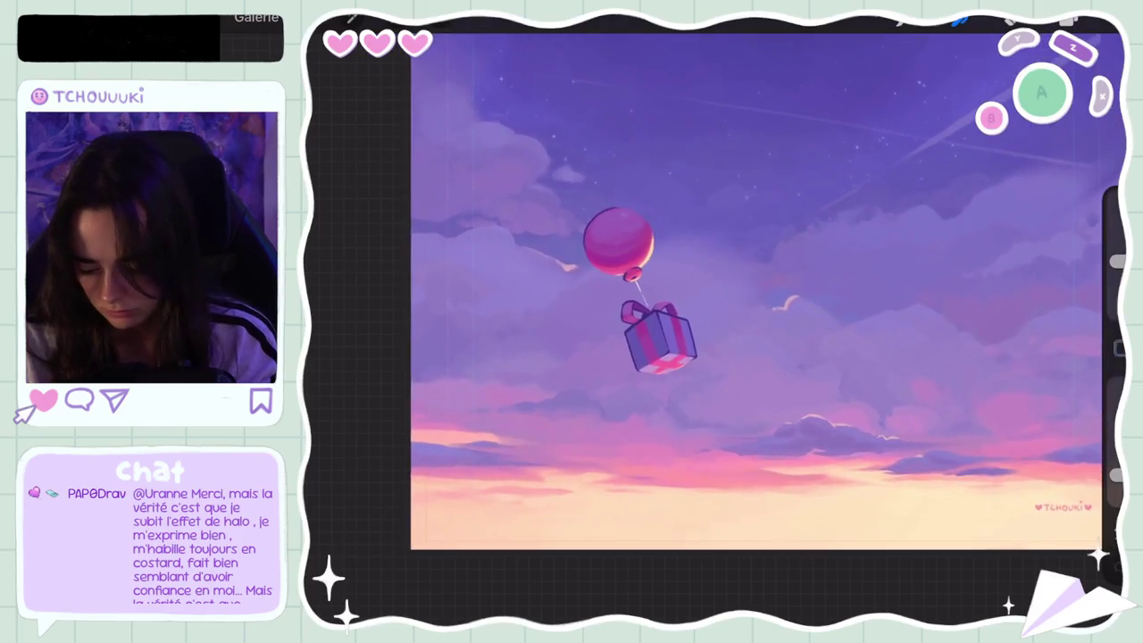
pyautogui.press('b')
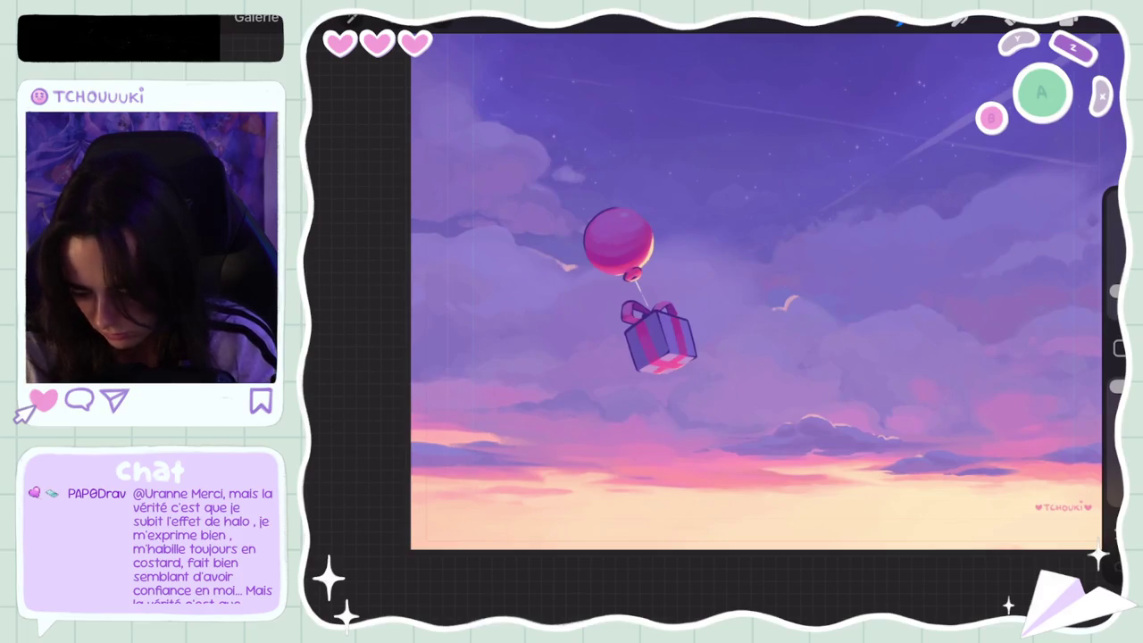
pyautogui.hotkey('ctrl', 'z')
pyautogui.moveTo(659, 223); pyautogui.dragTo(689, 222)
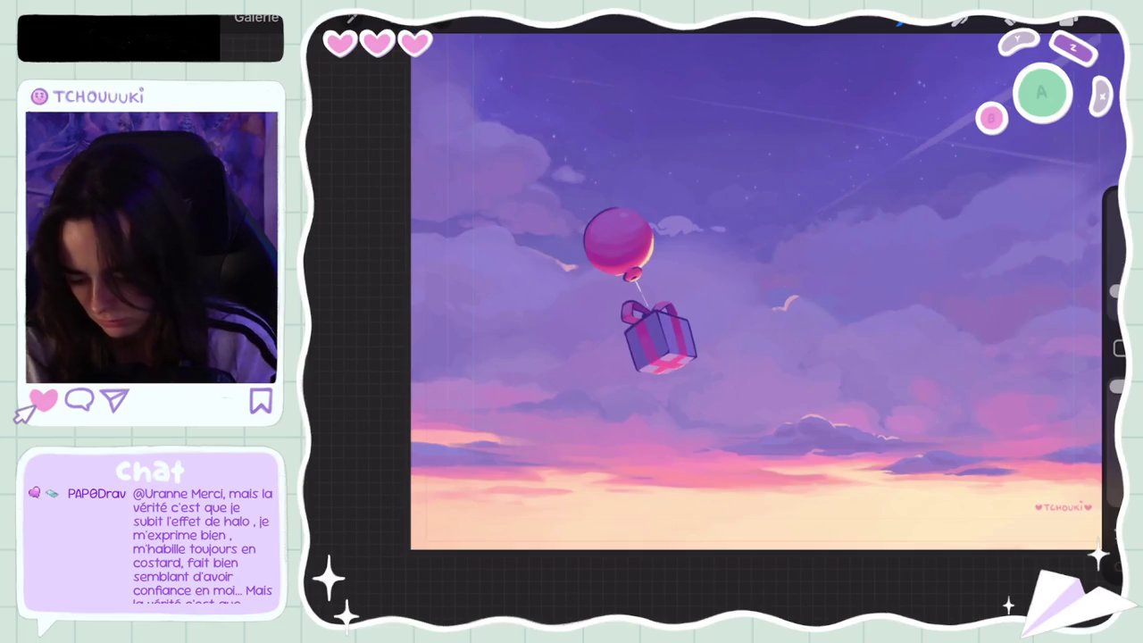
pyautogui.scroll(-5, 667, 293)
pyautogui.hotkey('ctrl', 'z')
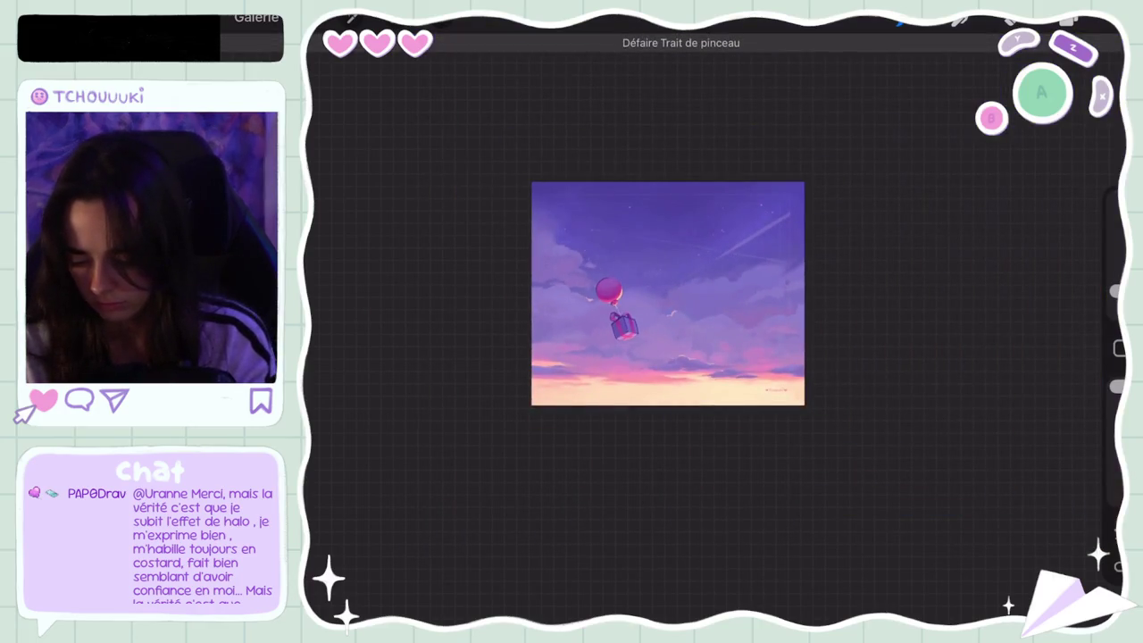
pyautogui.scroll(5, 625, 303)
pyautogui.moveTo(727, 242); pyautogui.dragTo(668, 257)
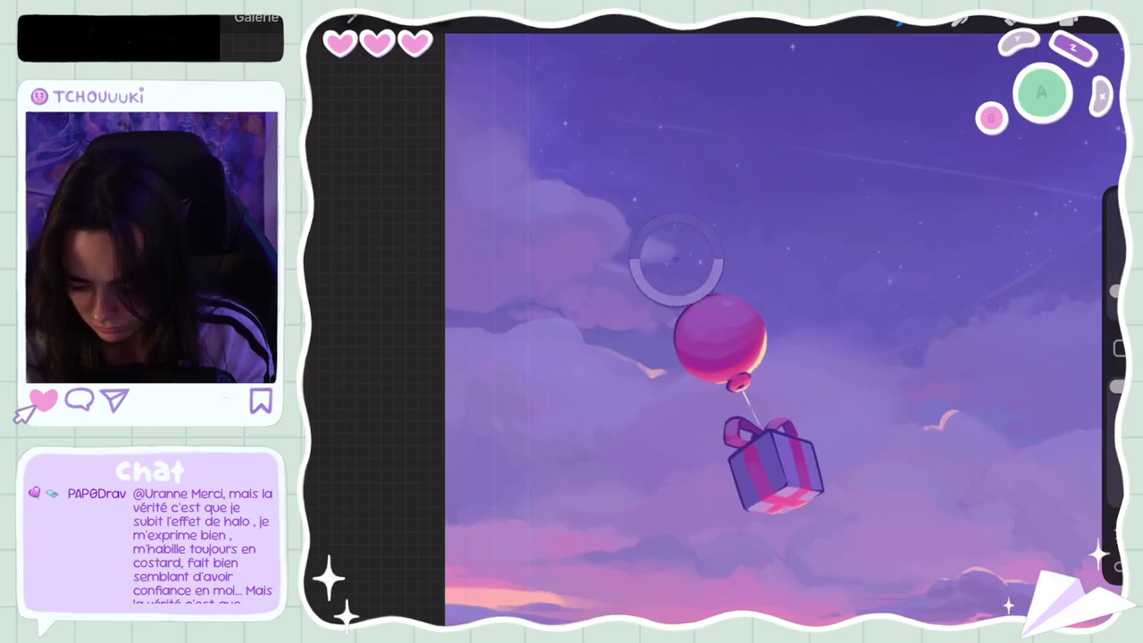
# Undo the latest brush stroke on the sky before leaving for the browser
pyautogui.hotkey('ctrl', 'z')
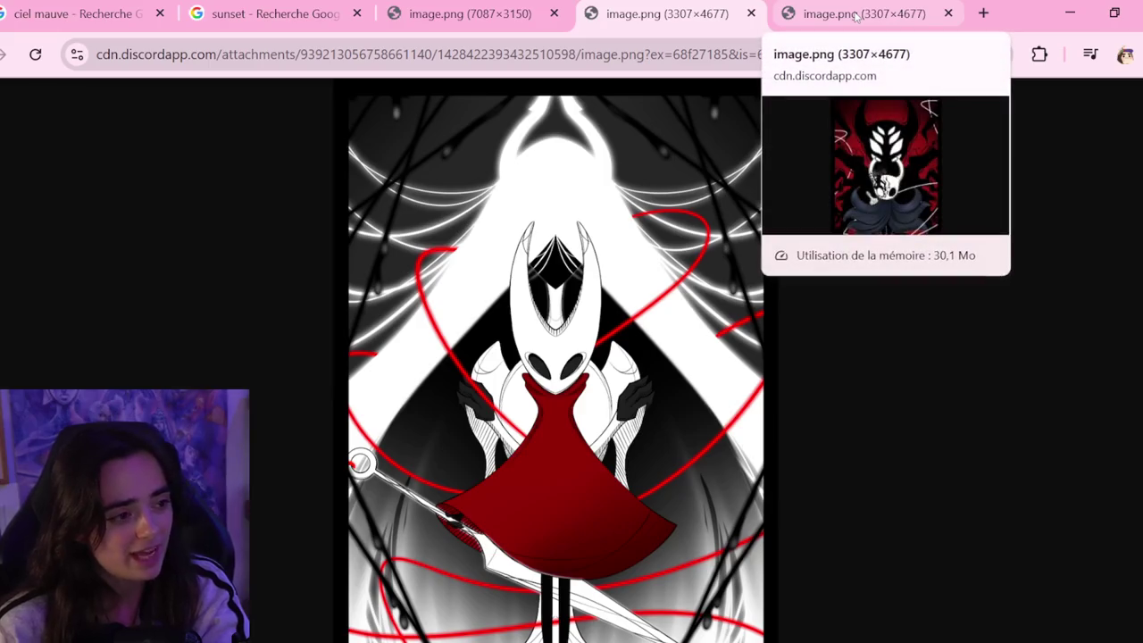
# Browse the shared image tabs, viewing the red-dress figure artwork, then the witch-cat pattern
pyautogui.click(856, 16)
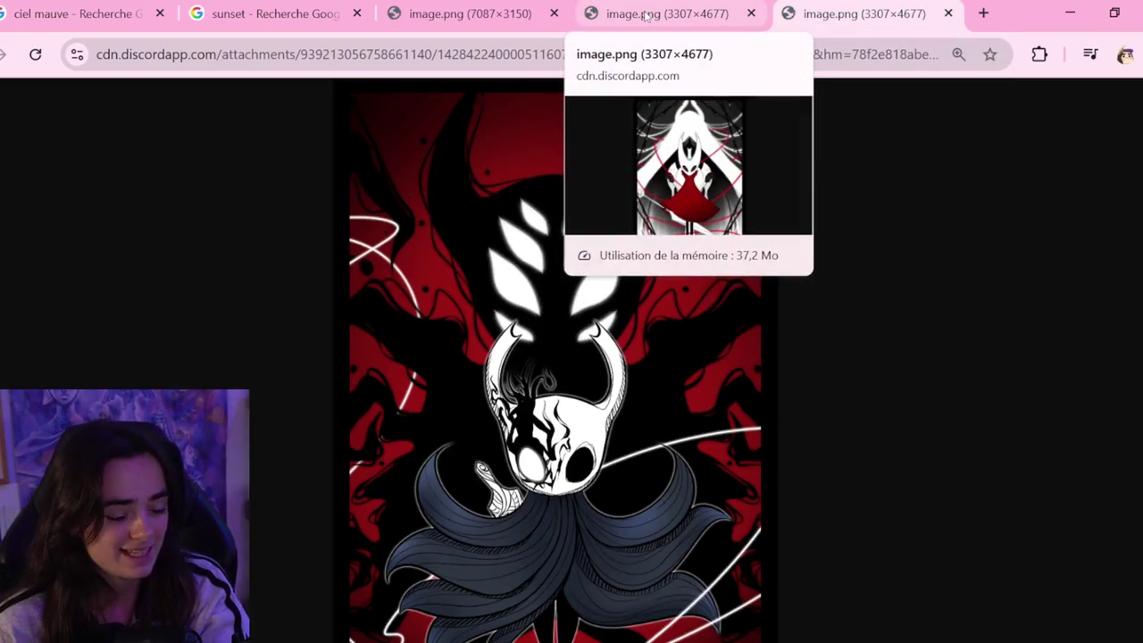
pyautogui.scroll(-1, 676, 299)
pyautogui.scroll(1, 676, 299)
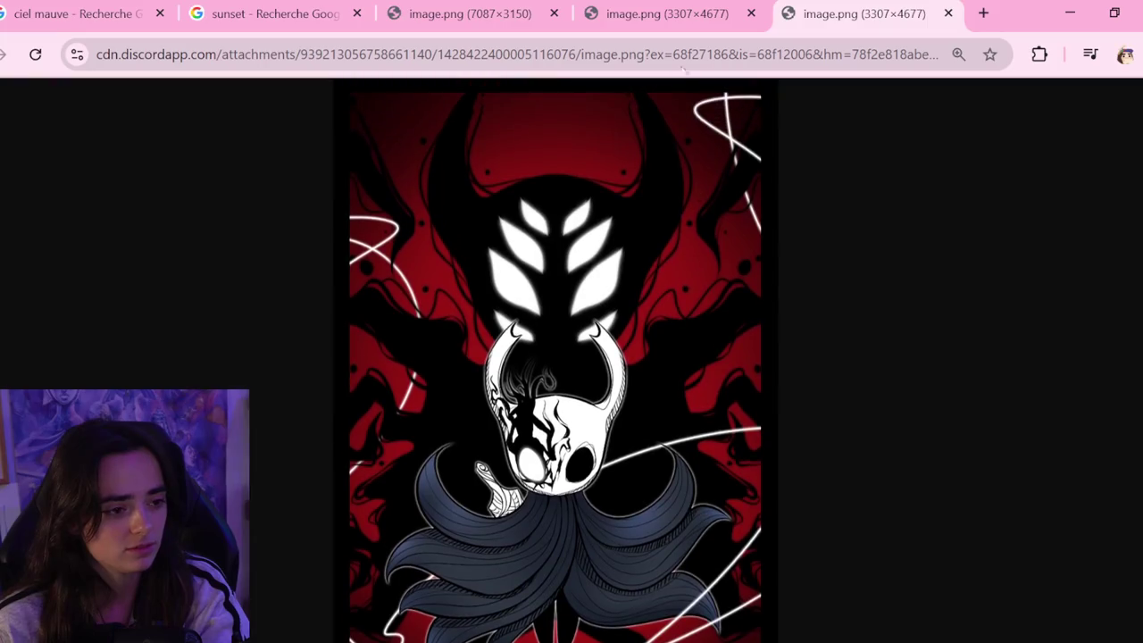
pyautogui.click(666, 25)
pyautogui.scroll(-1, 597, 360)
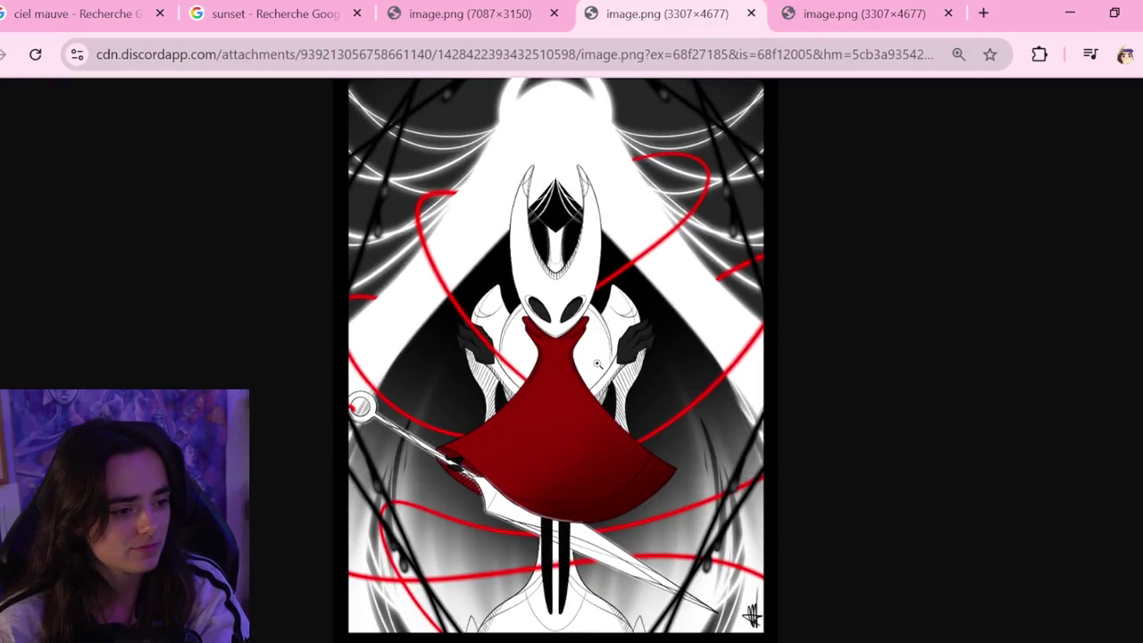
pyautogui.scroll(1, 597, 360)
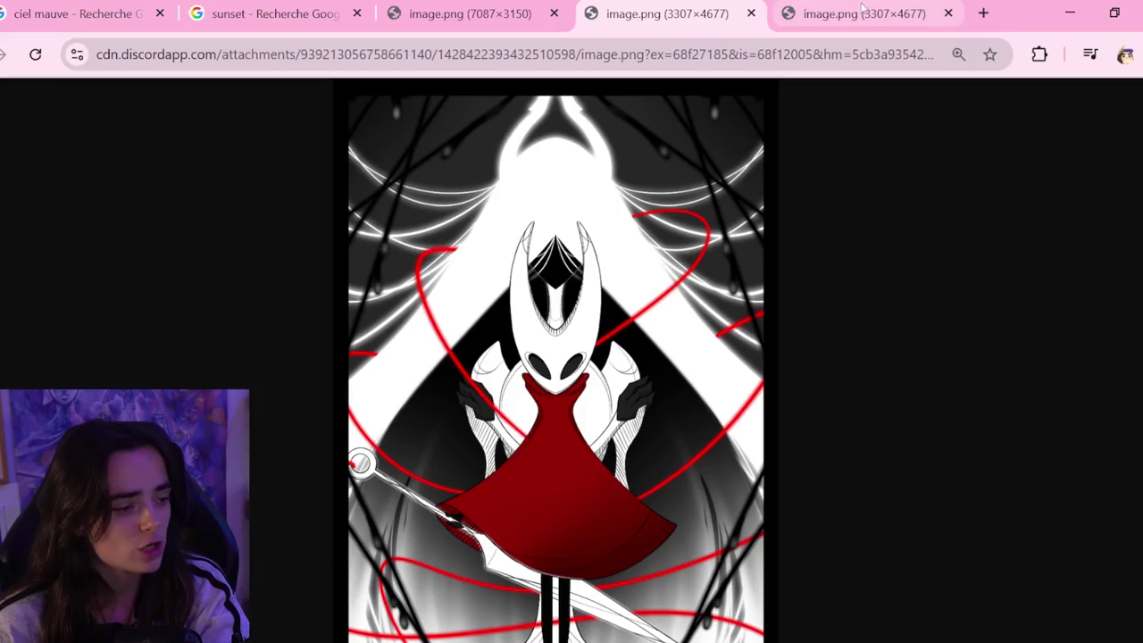
pyautogui.scroll(-1, 553, 339)
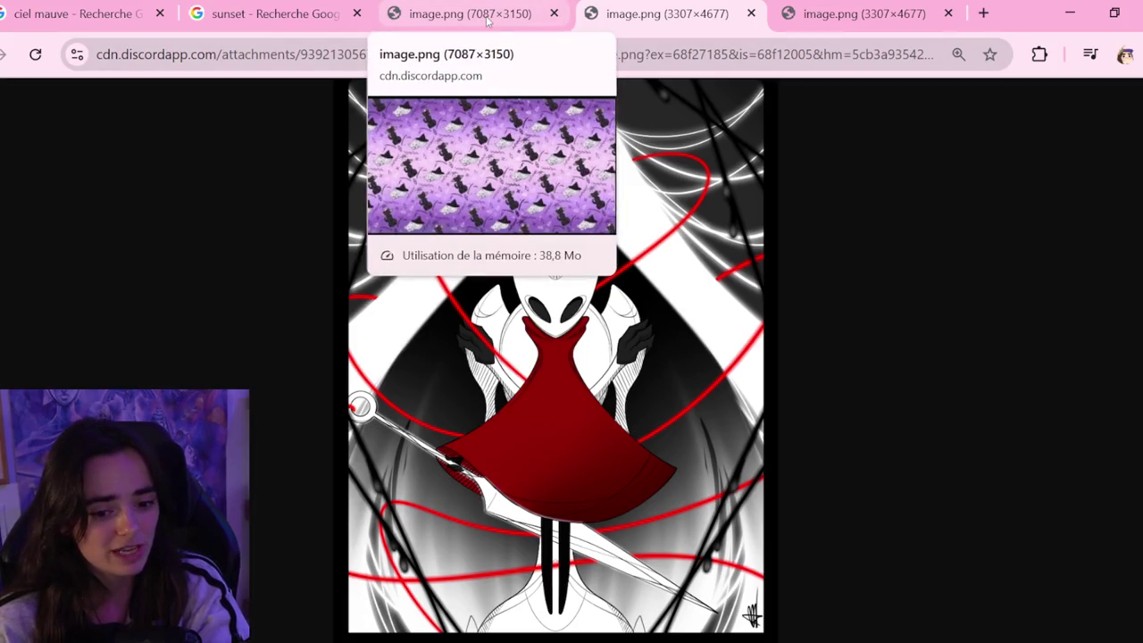
pyautogui.click(487, 19)
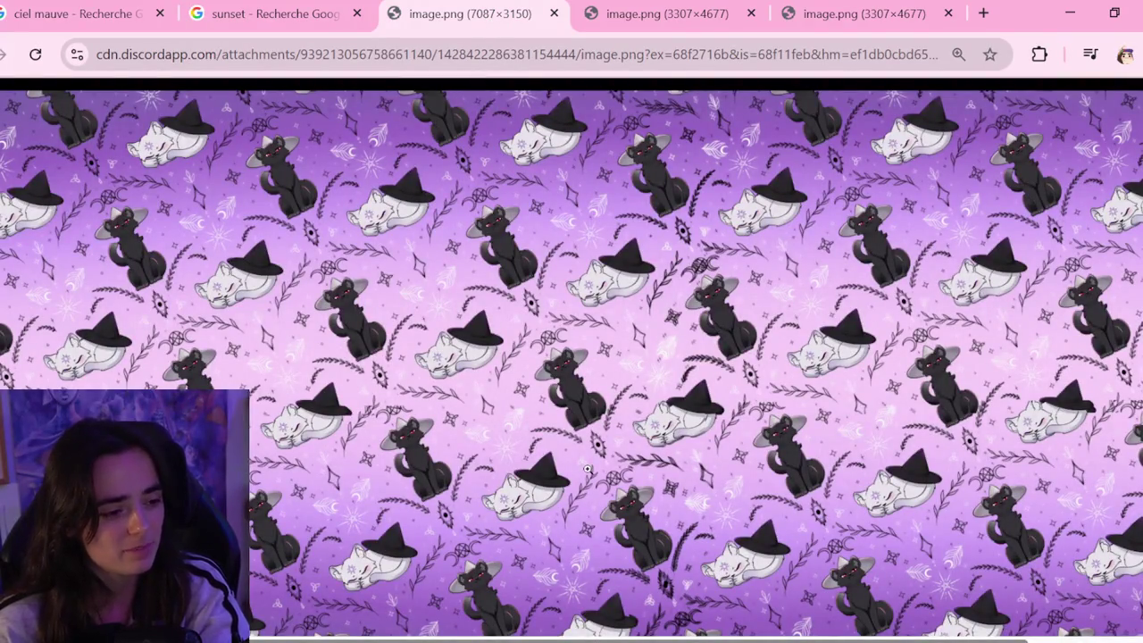
# Zoom into the purple witch-cat pattern, scroll across its details, then fit it back
pyautogui.scroll(-1, 587, 468)
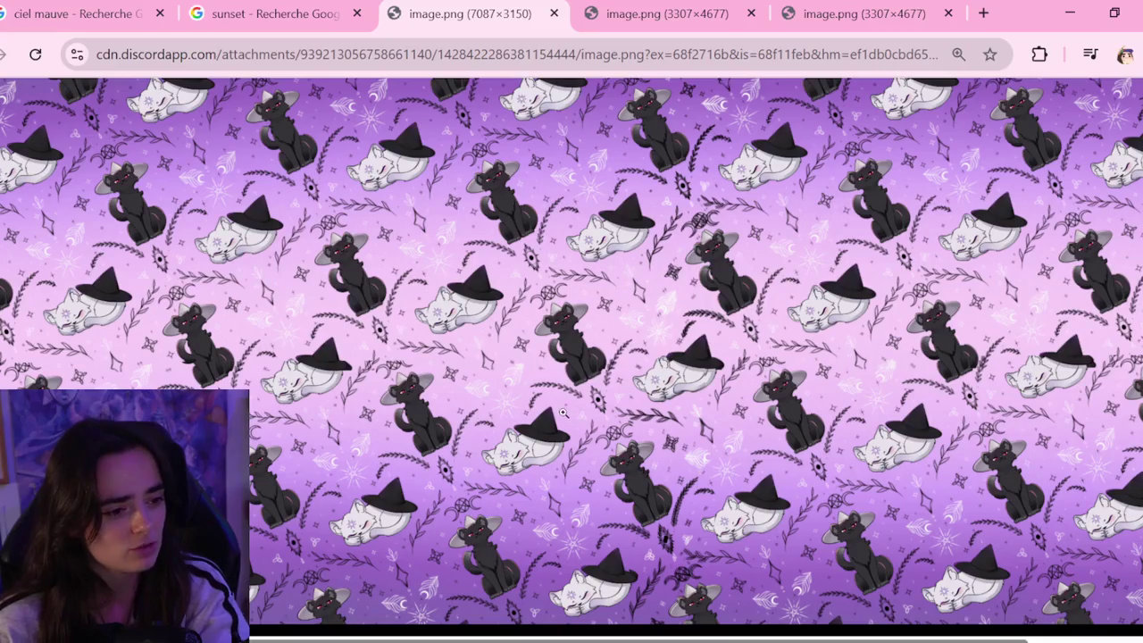
pyautogui.scroll(1, 662, 467)
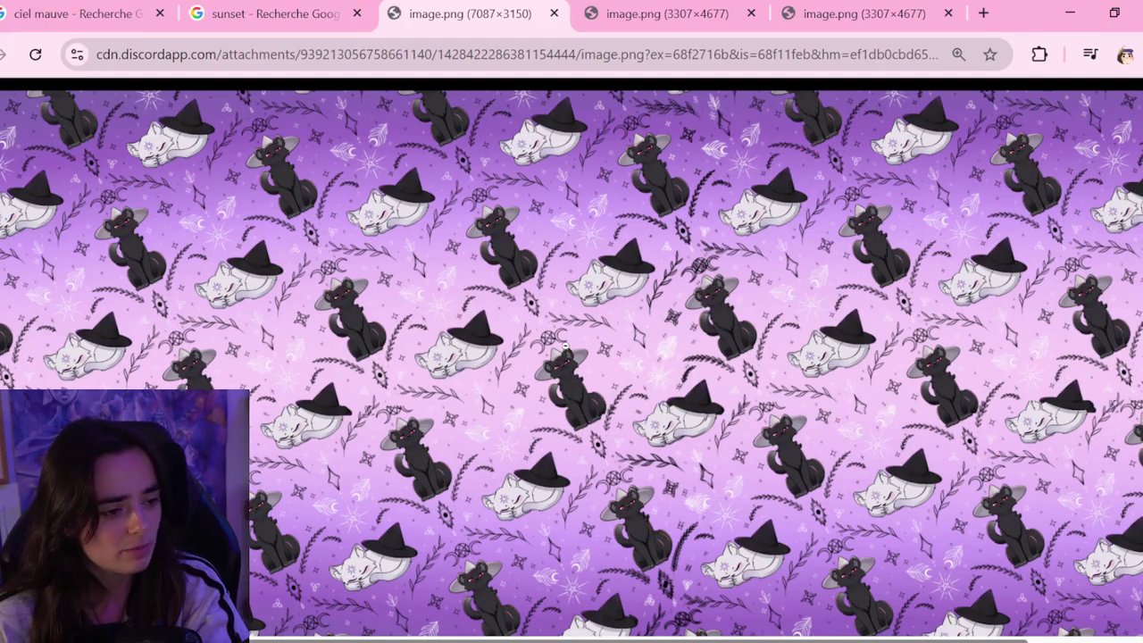
pyautogui.click(609, 358)
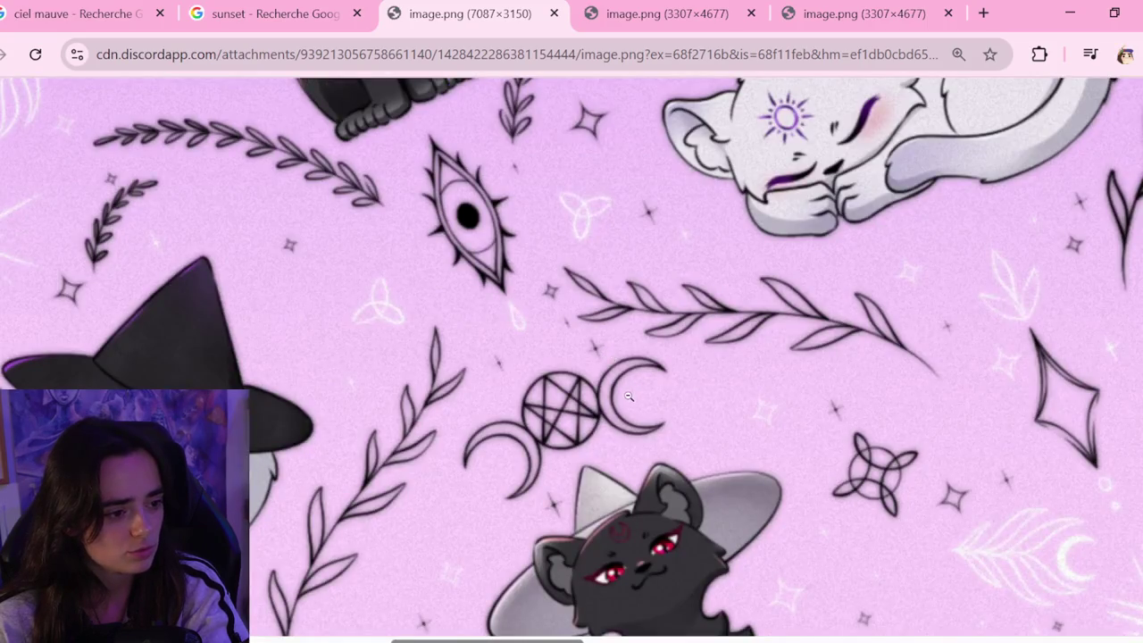
pyautogui.scroll(1, 628, 396)
pyautogui.scroll(-3, 629, 396)
pyautogui.scroll(-1, 629, 397)
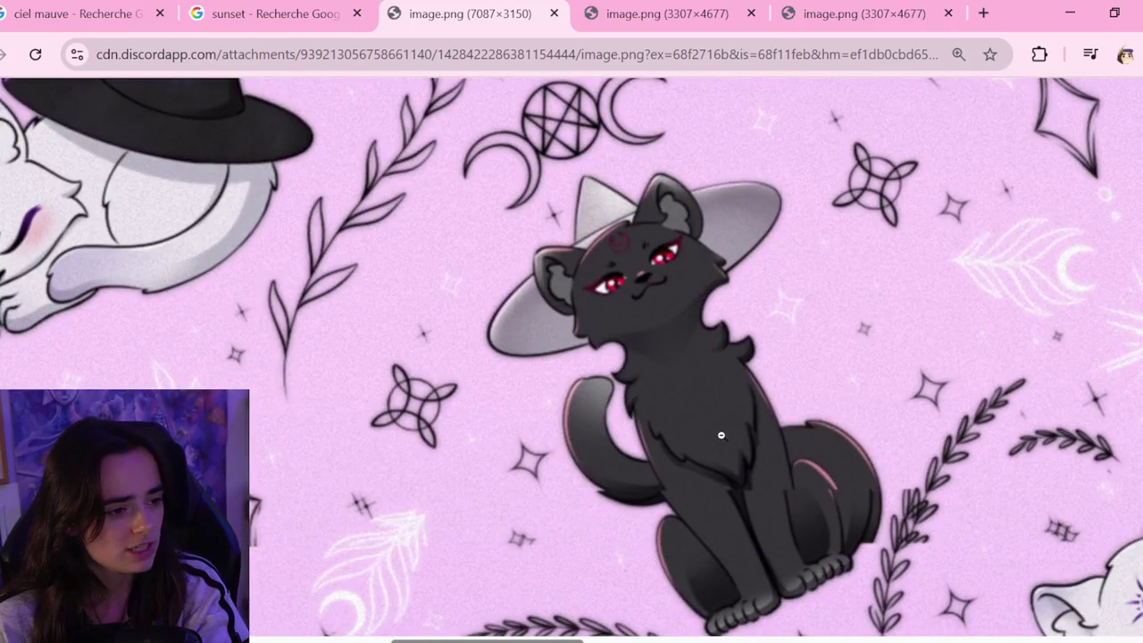
pyautogui.scroll(3, 721, 435)
pyautogui.scroll(1, 720, 435)
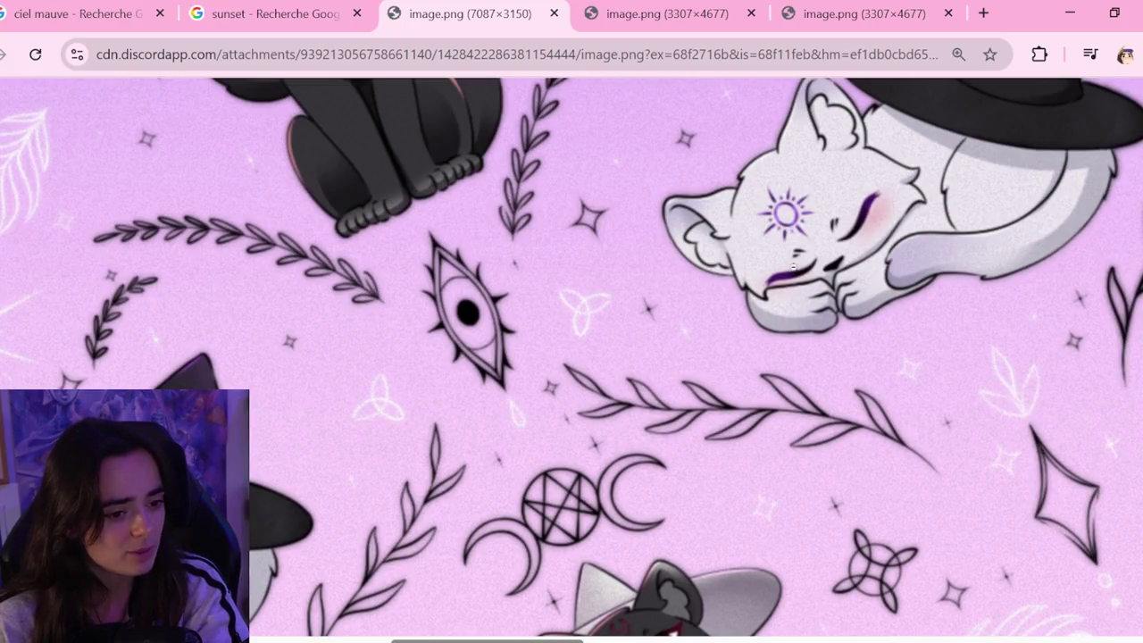
pyautogui.scroll(-2, 547, 444)
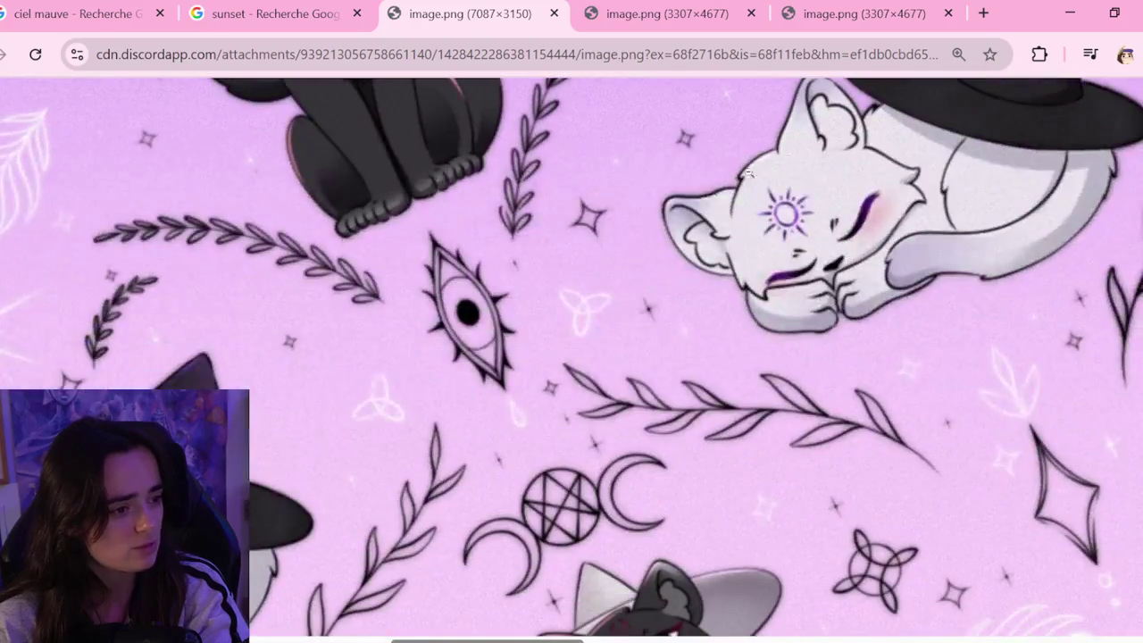
pyautogui.scroll(-3, 788, 160)
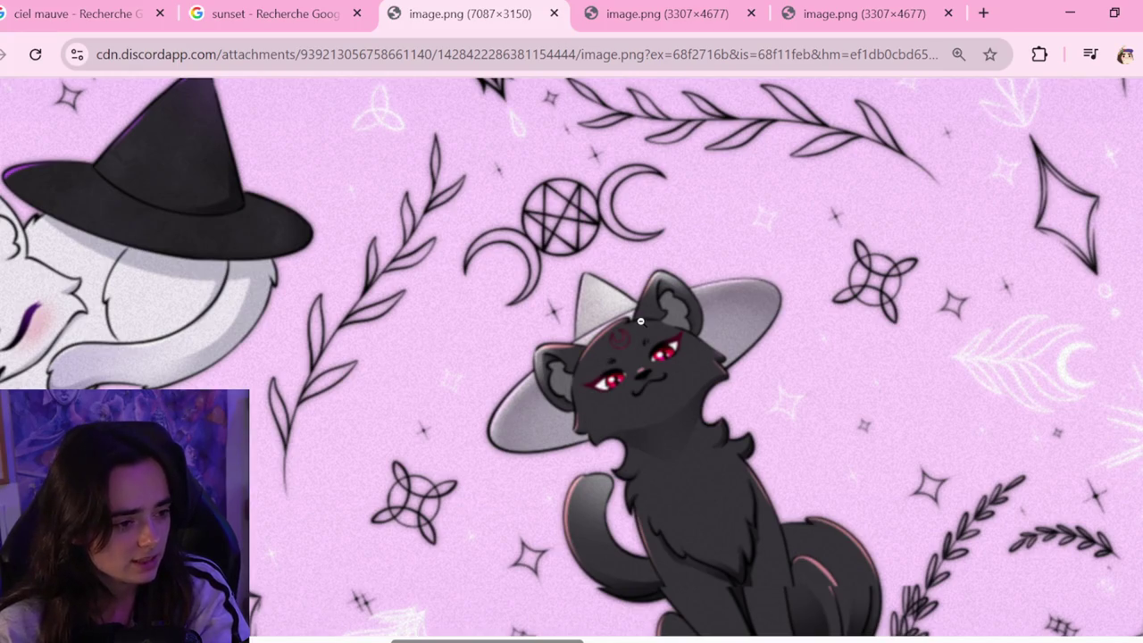
pyautogui.scroll(-2, 562, 366)
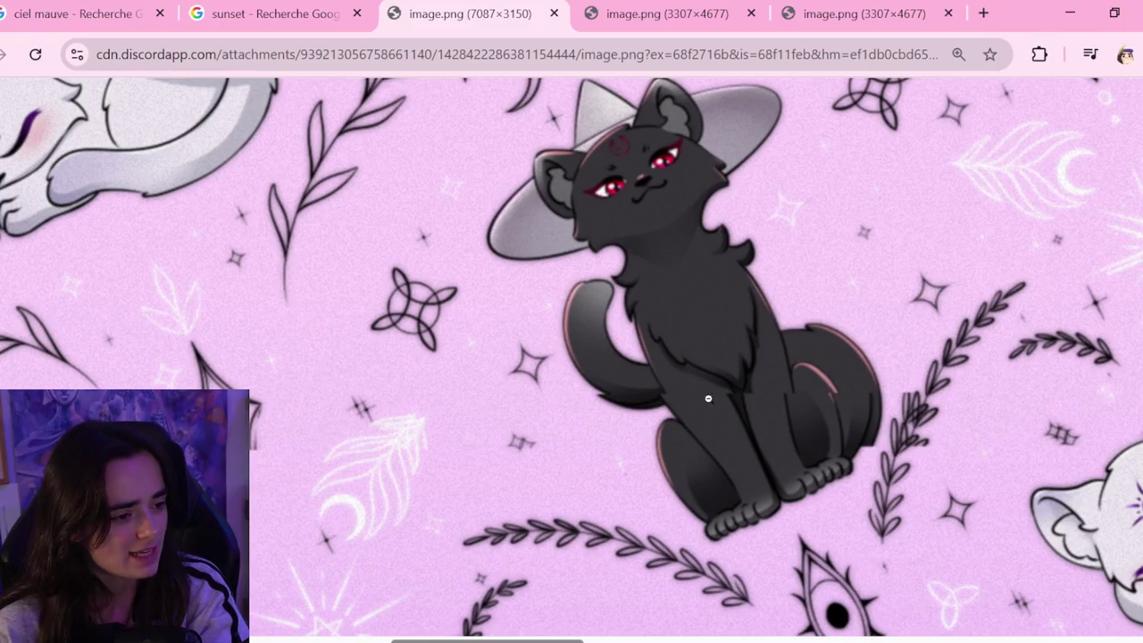
pyautogui.scroll(2, 636, 366)
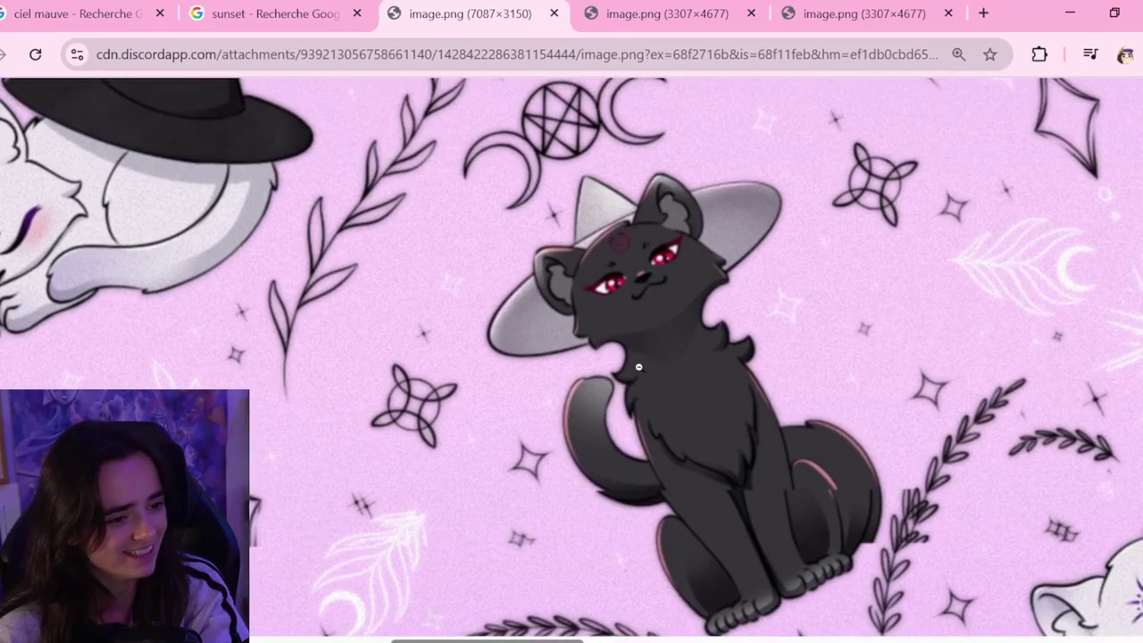
pyautogui.click(629, 368)
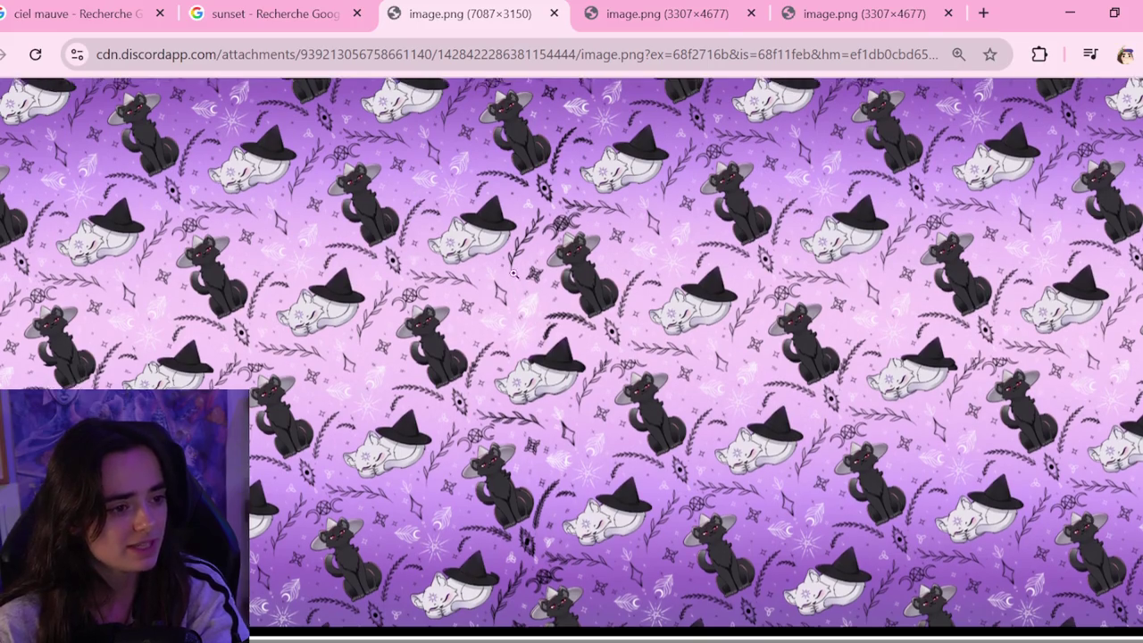
# Zoom in again to inspect more pattern details, then return to the full view
pyautogui.click(509, 328)
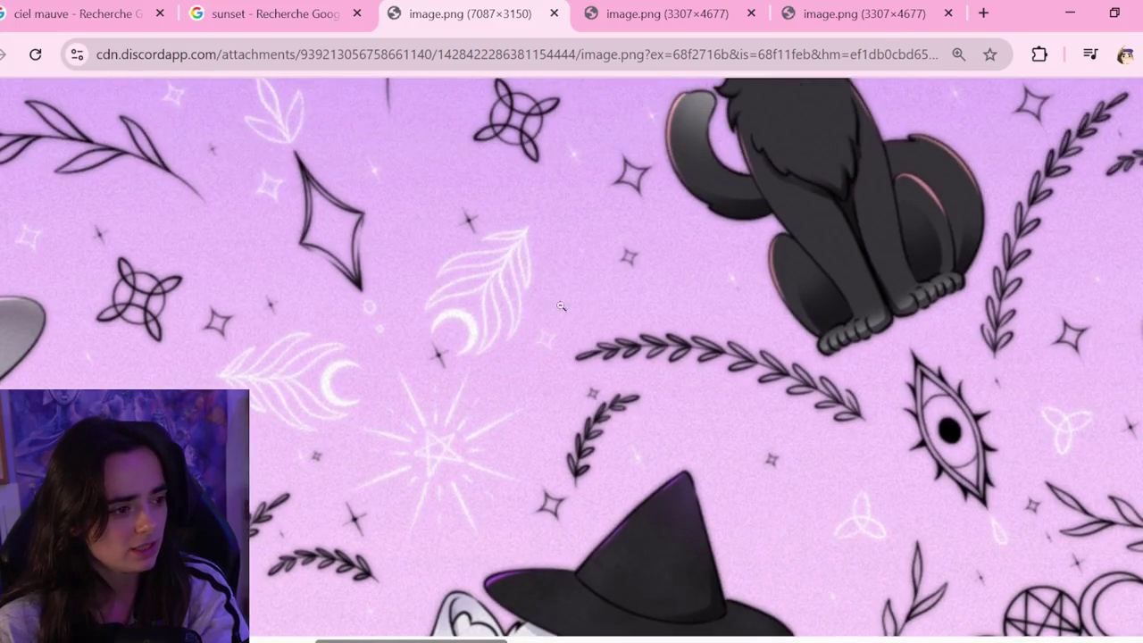
pyautogui.scroll(2, 656, 340)
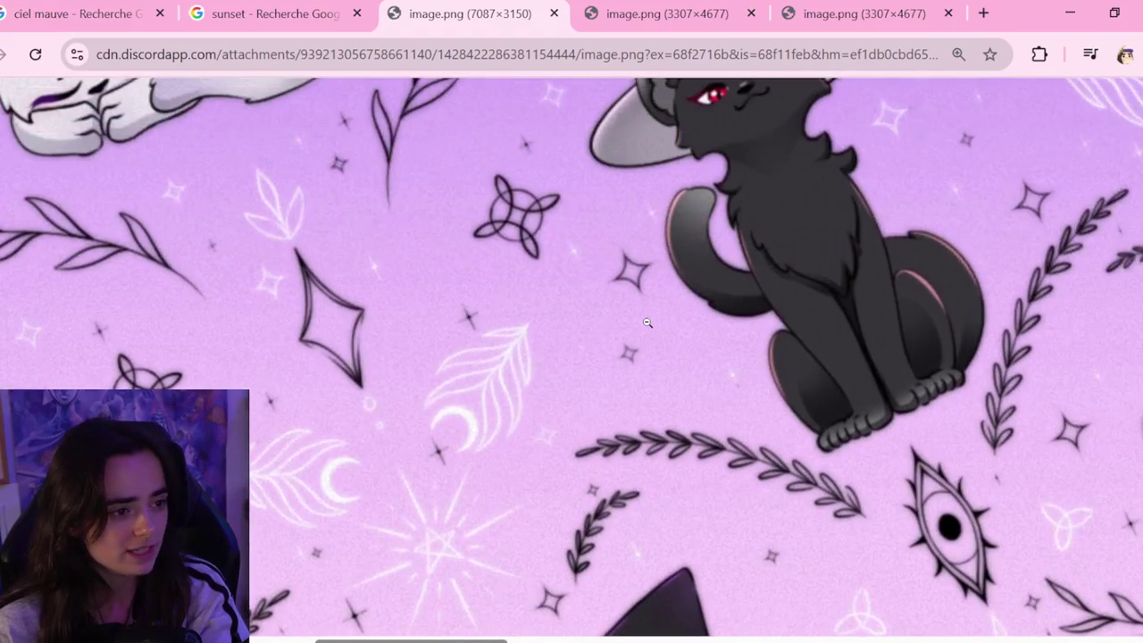
pyautogui.scroll(-2, 647, 323)
pyautogui.scroll(-3, 536, 353)
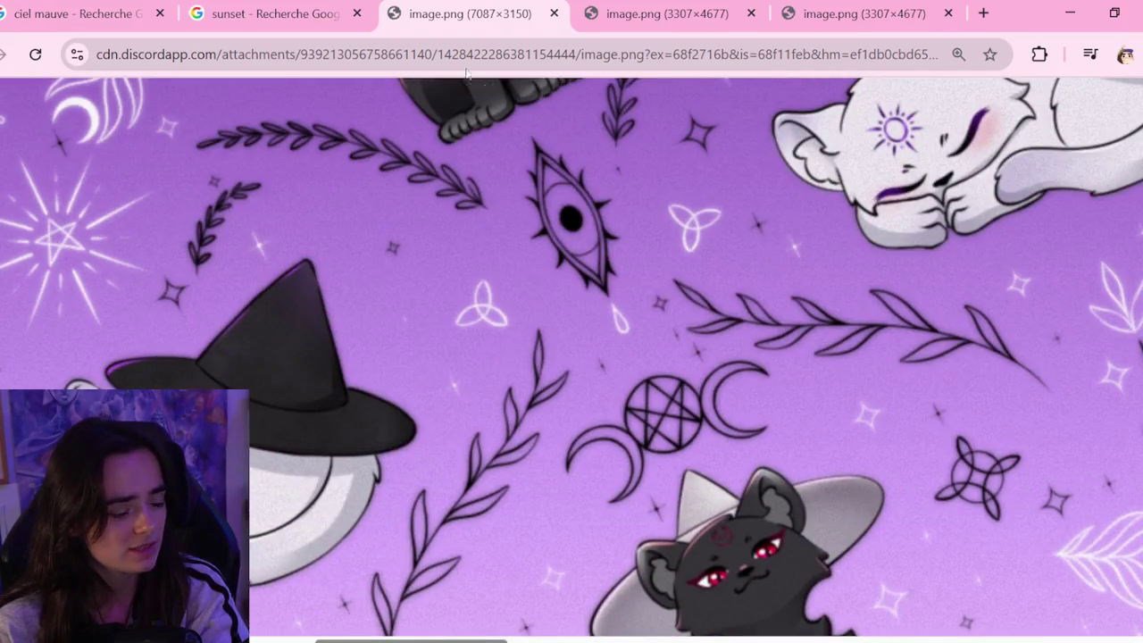
pyautogui.scroll(-6, 589, 330)
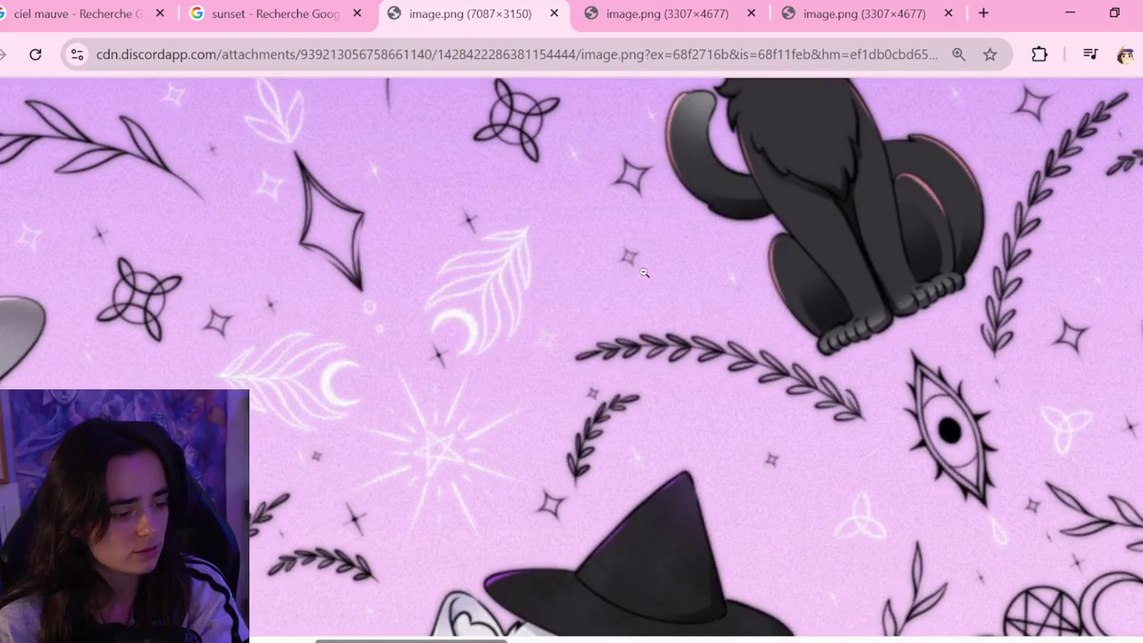
pyautogui.click(644, 272)
# Zoom in near the sleeping white cat, scroll through that area, and fit the whole pattern
pyautogui.click(591, 340)
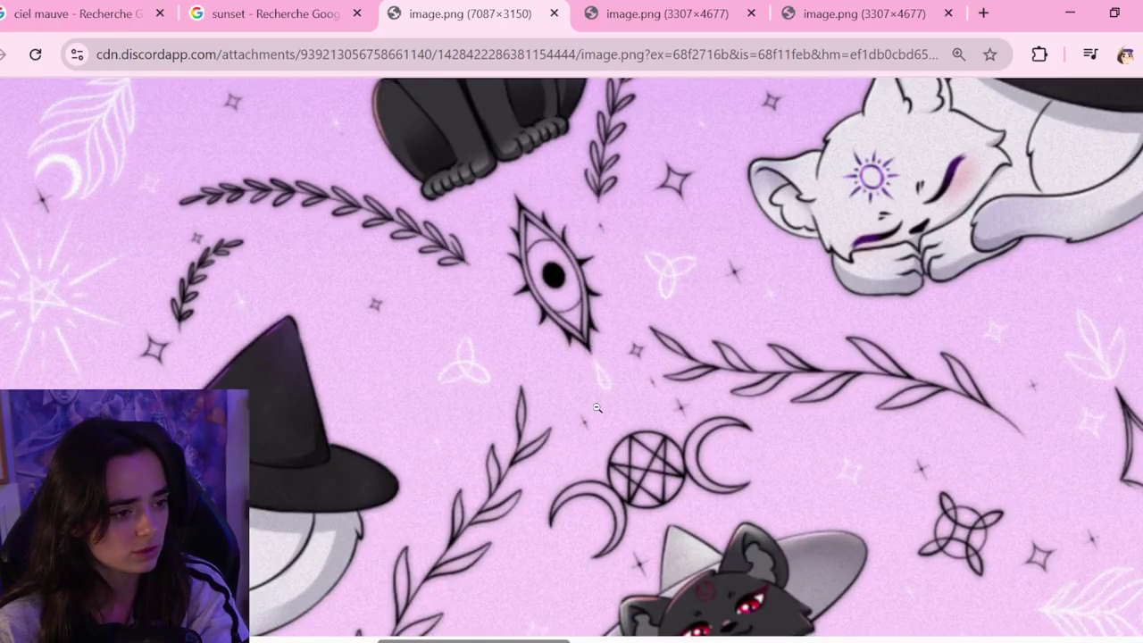
pyautogui.scroll(-1, 607, 420)
pyautogui.scroll(-3, 607, 411)
pyautogui.scroll(-3, 608, 402)
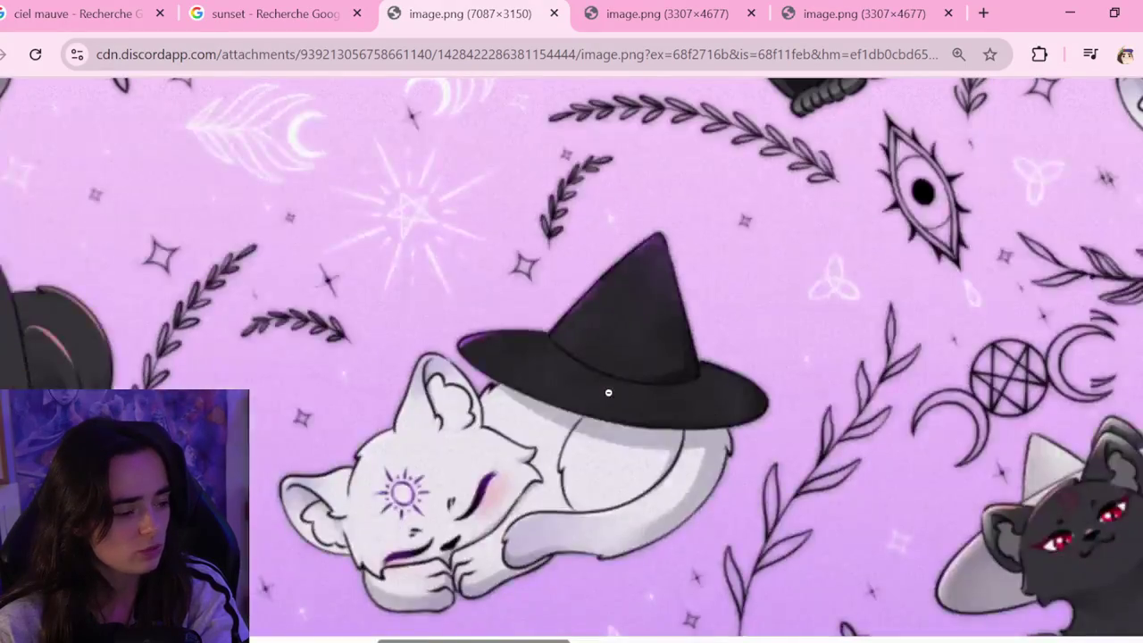
pyautogui.scroll(-3, 610, 393)
pyautogui.scroll(-1, 609, 393)
pyautogui.scroll(-3, 608, 388)
pyautogui.scroll(-3, 607, 384)
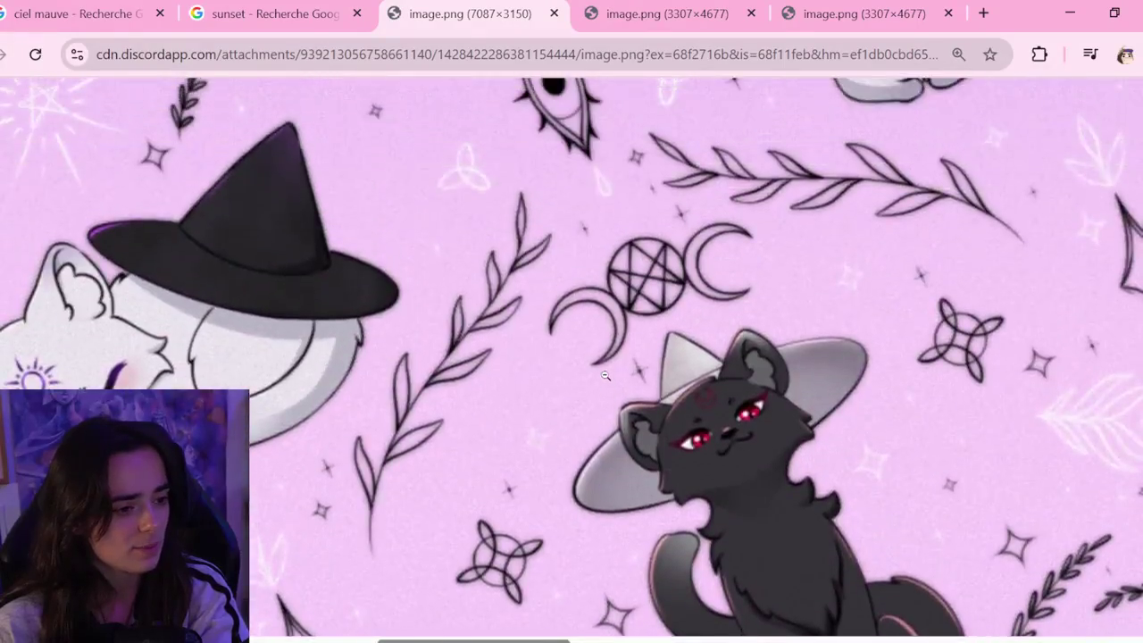
pyautogui.scroll(-3, 606, 379)
pyautogui.scroll(-3, 604, 374)
pyautogui.scroll(3, 600, 384)
pyautogui.click(597, 397)
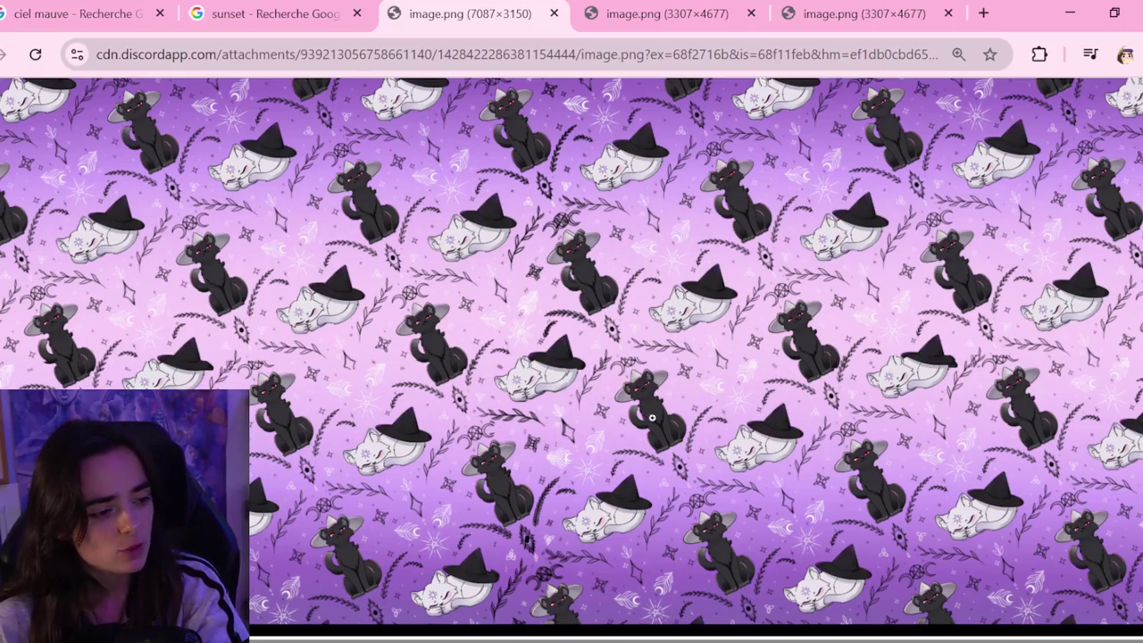
pyautogui.scroll(2, 625, 375)
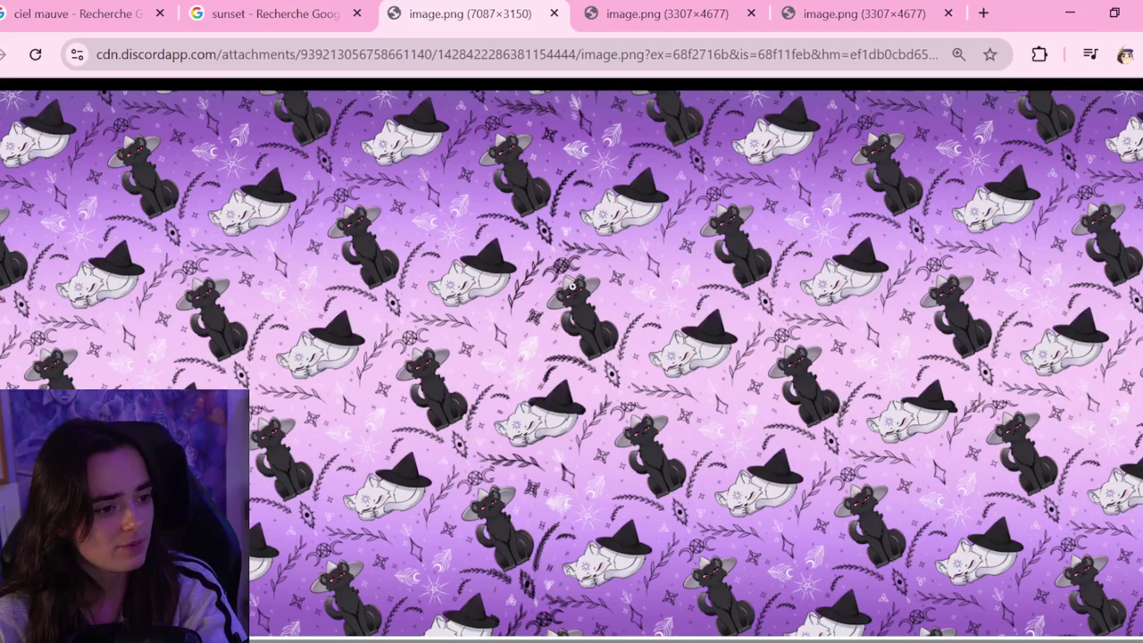
pyautogui.click(604, 302)
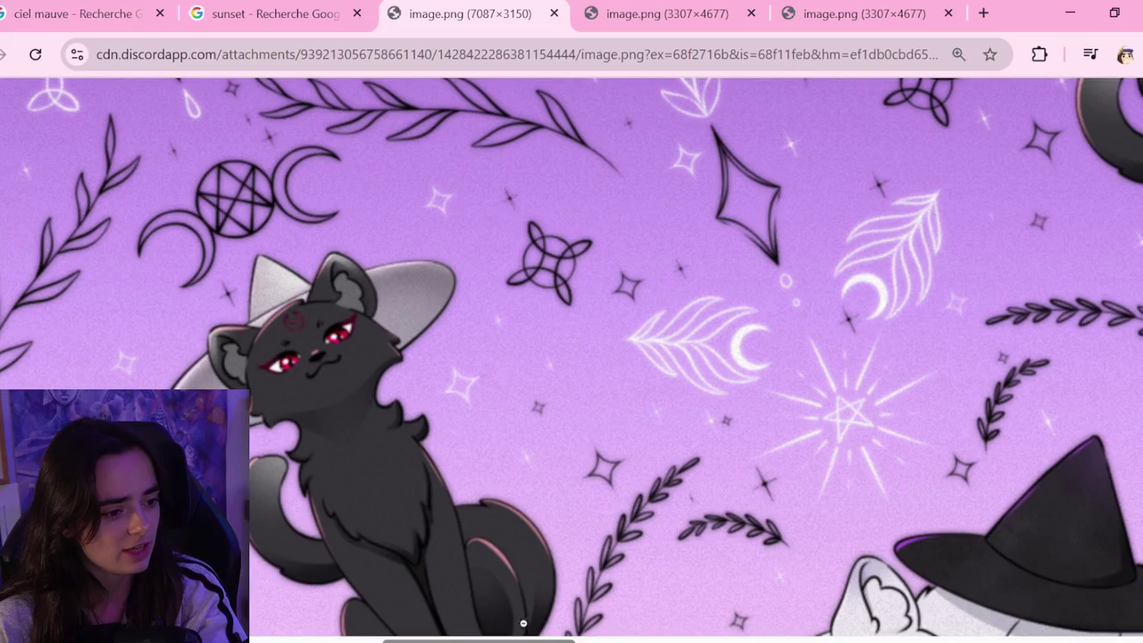
pyautogui.scroll(3, 554, 454)
pyautogui.scroll(3, 548, 451)
pyautogui.scroll(2, 623, 429)
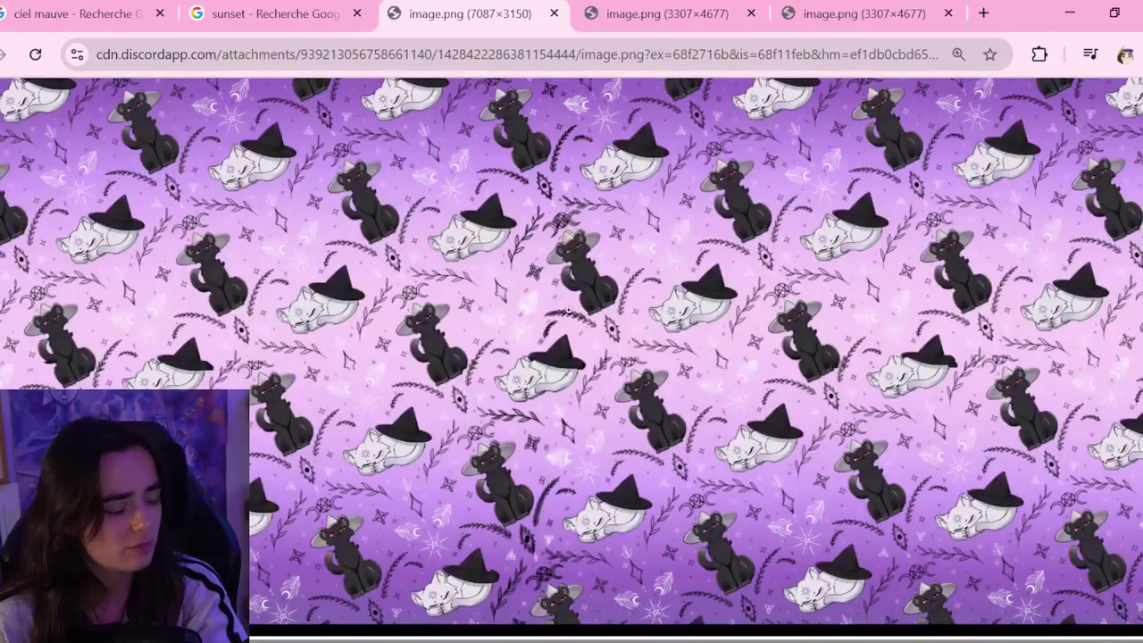
pyautogui.scroll(1, 612, 284)
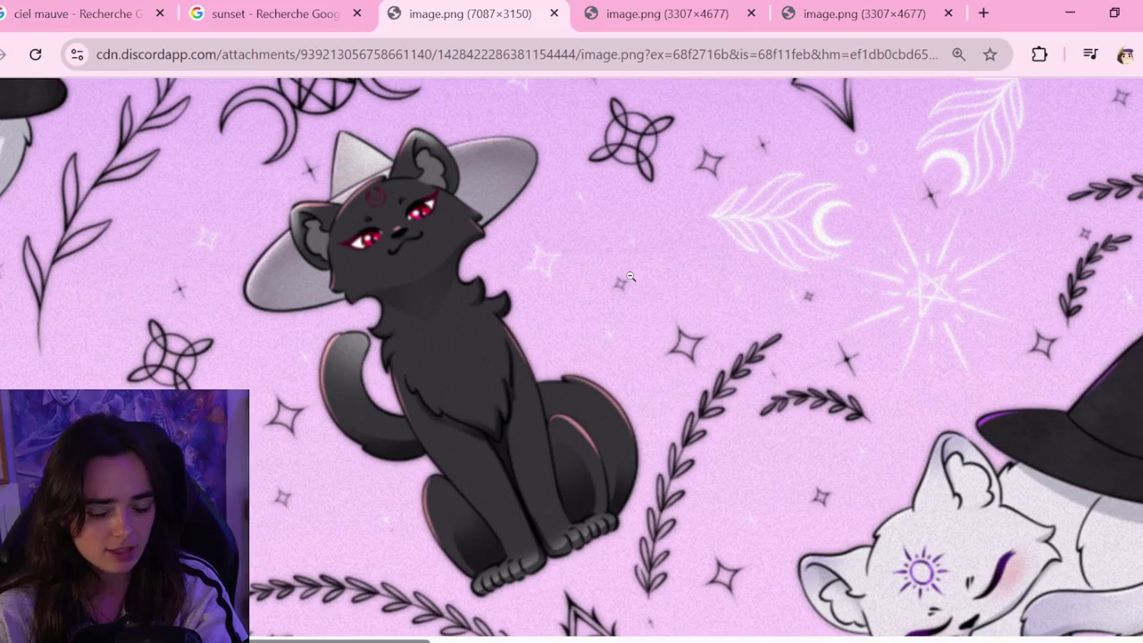
pyautogui.scroll(-5, 786, 348)
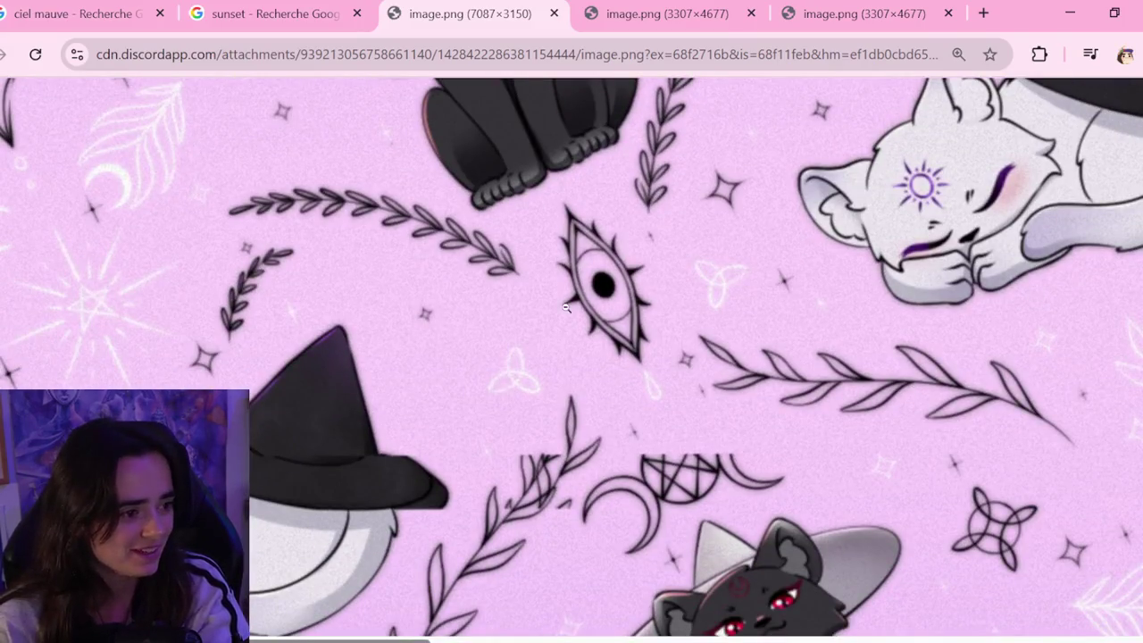
pyautogui.click(566, 307)
pyautogui.click(754, 300)
pyautogui.scroll(5, 773, 275)
pyautogui.scroll(-3, 773, 275)
pyautogui.scroll(-3, 724, 331)
pyautogui.scroll(-3, 673, 382)
pyautogui.scroll(2, 643, 386)
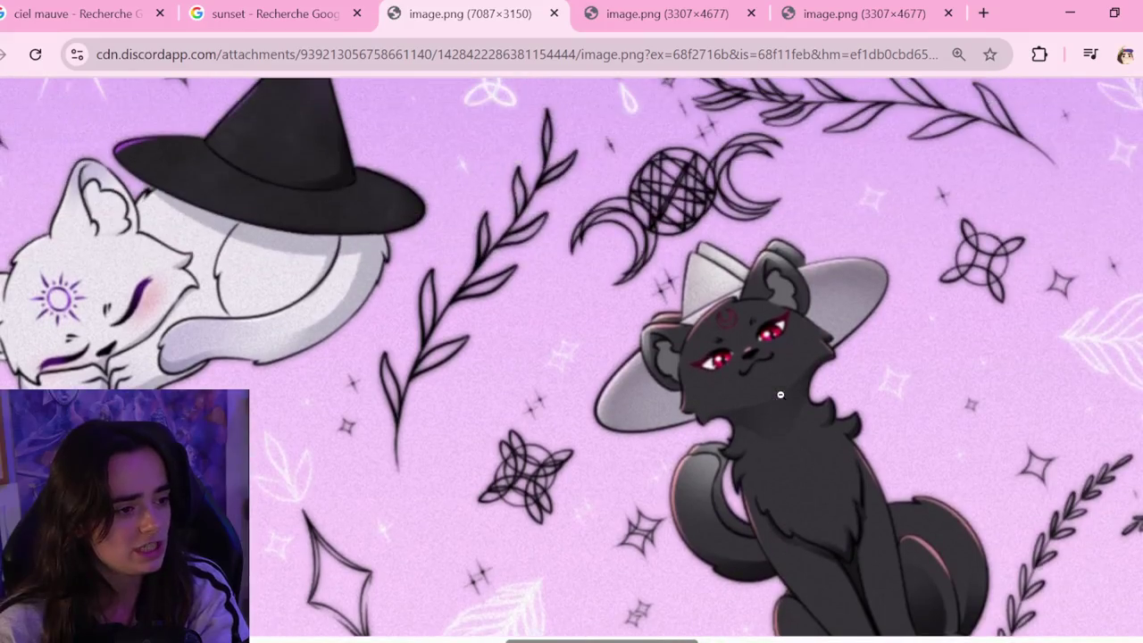
pyautogui.scroll(-1, 589, 391)
pyautogui.scroll(3, 551, 395)
pyautogui.scroll(-1, 551, 396)
pyautogui.scroll(-2, 580, 348)
pyautogui.click(606, 301)
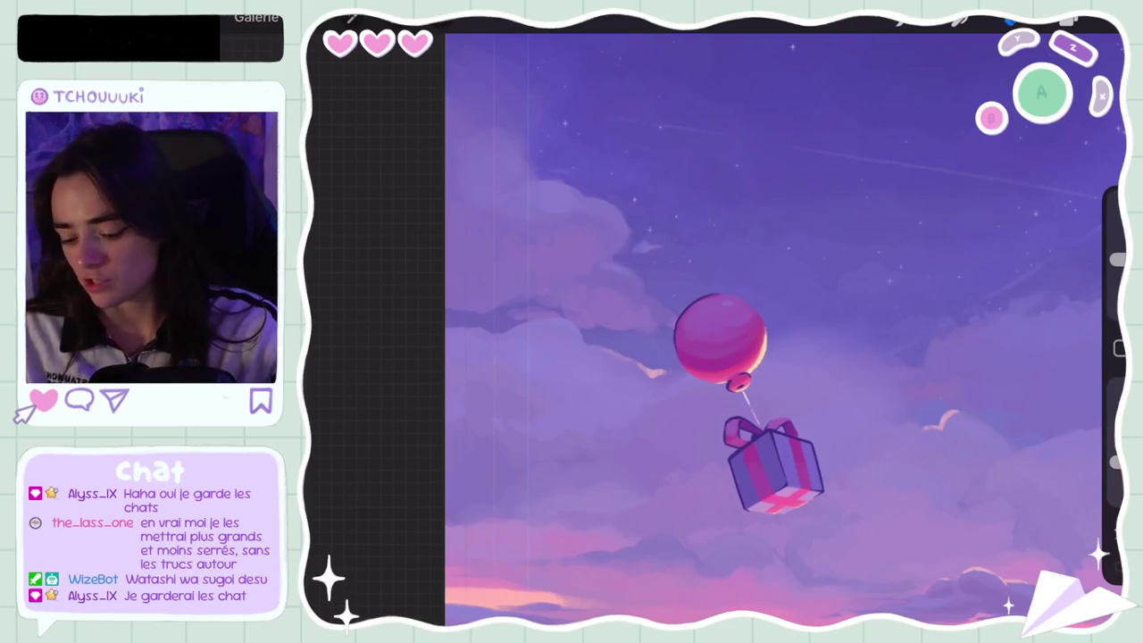
# Back in Procreate, bring up the balloon-and-gift sunset painting
pyautogui.scroll(-3, 786, 330)
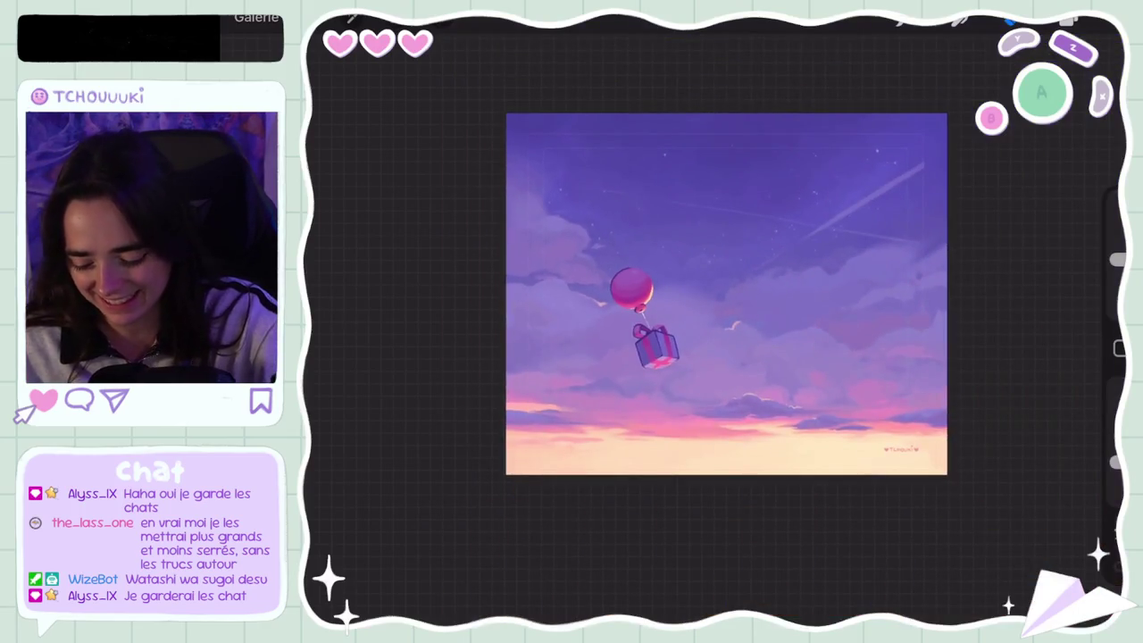
# Zoom around the sunset canvas to review it, then undo the last sky stroke
pyautogui.scroll(3, 679, 322)
pyautogui.scroll(-3, 675, 321)
pyautogui.scroll(3, 651, 277)
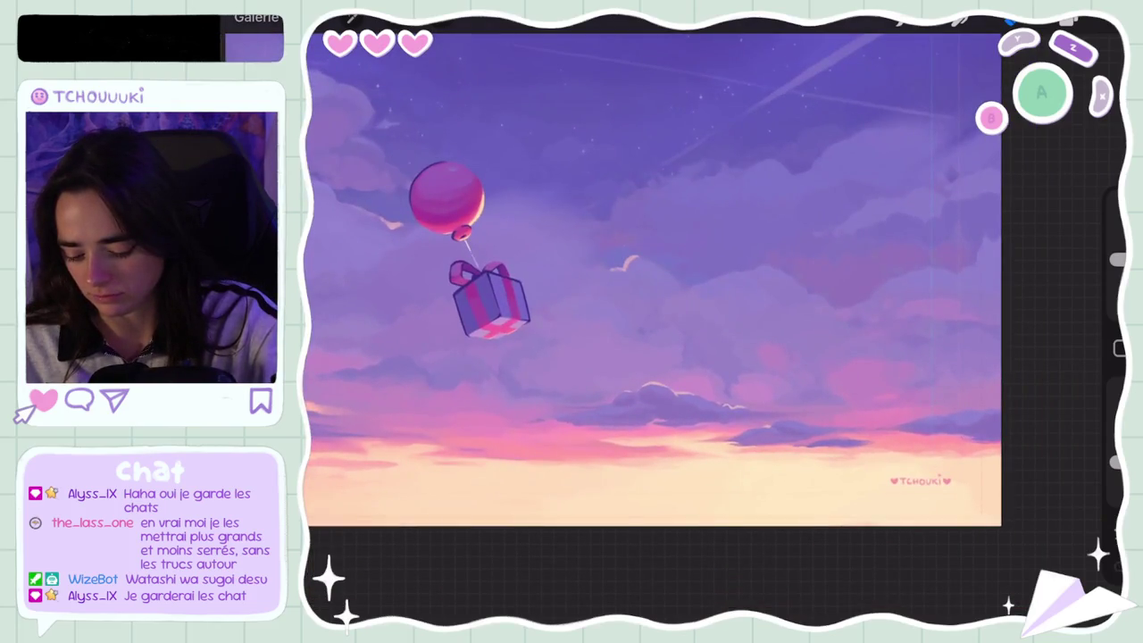
pyautogui.scroll(-3, 652, 277)
pyautogui.scroll(3, 625, 285)
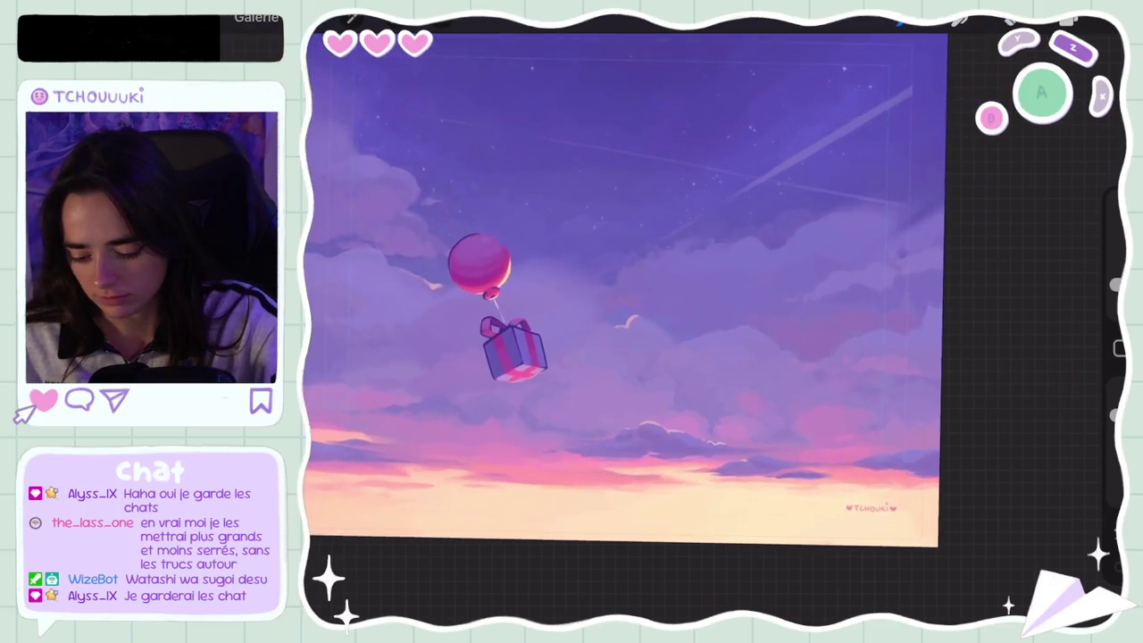
pyautogui.scroll(-2, 640, 302)
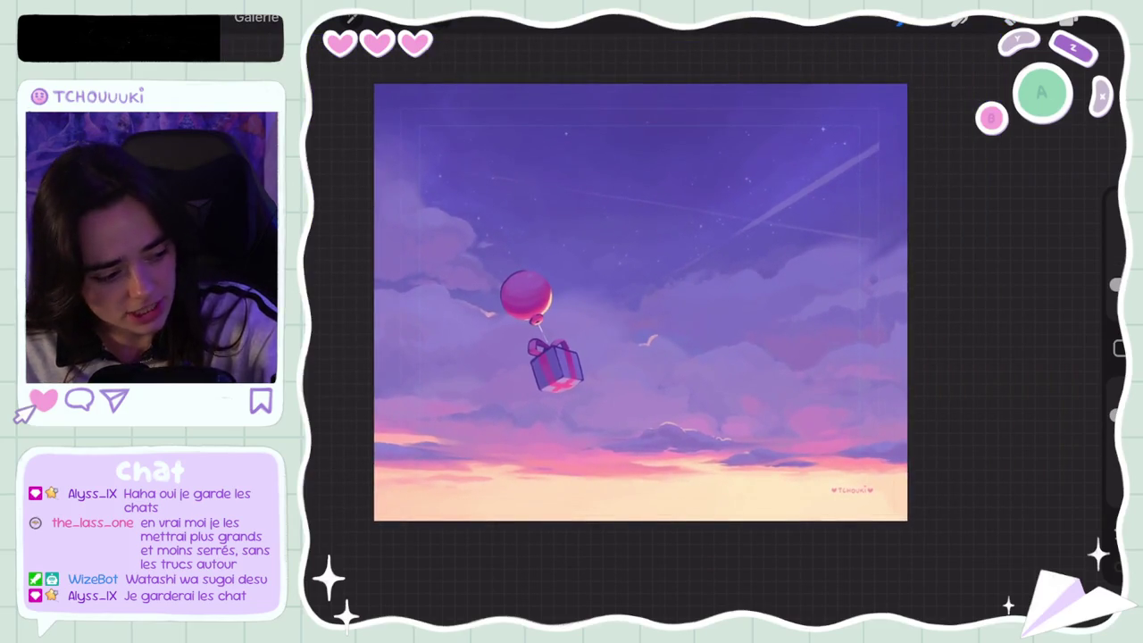
pyautogui.scroll(2, 706, 197)
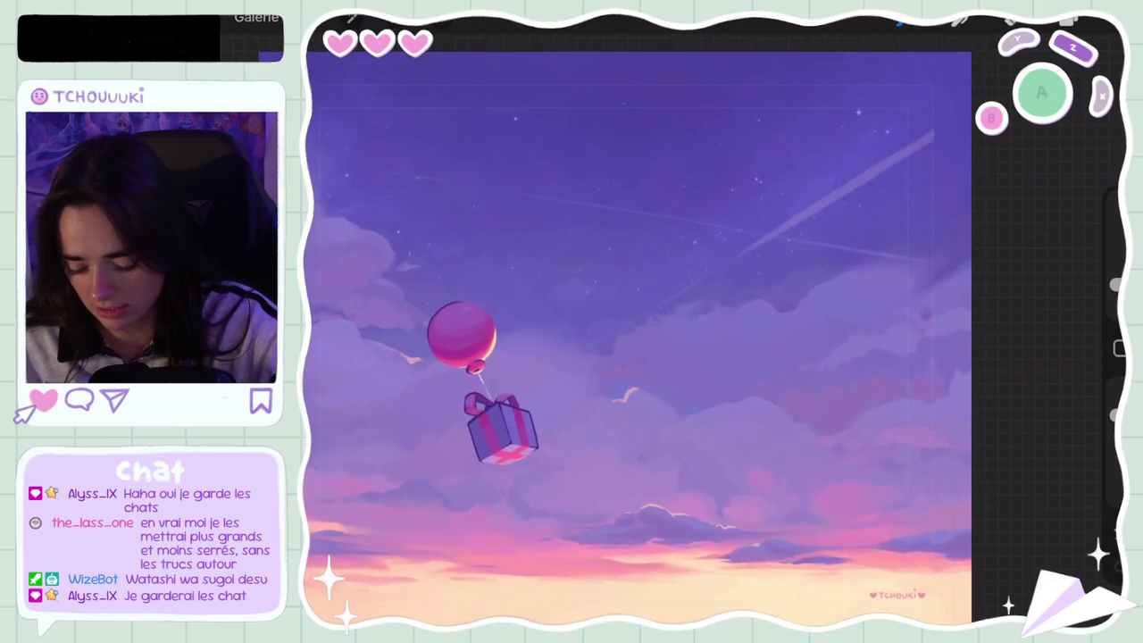
pyautogui.scroll(-2, 639, 330)
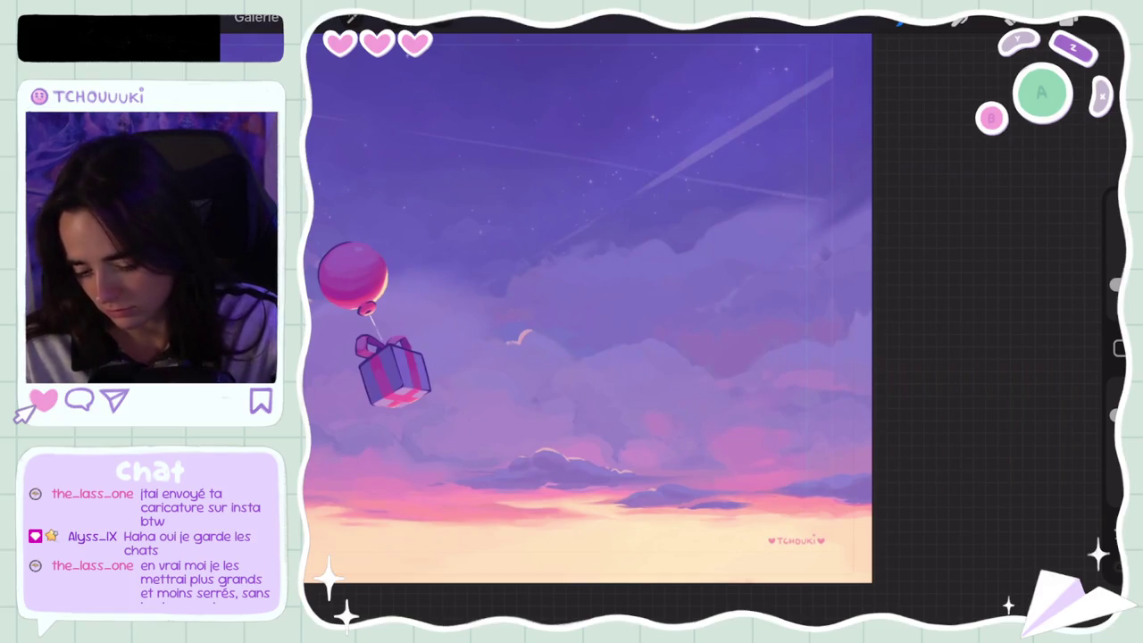
pyautogui.hotkey('ctrl', 'z')
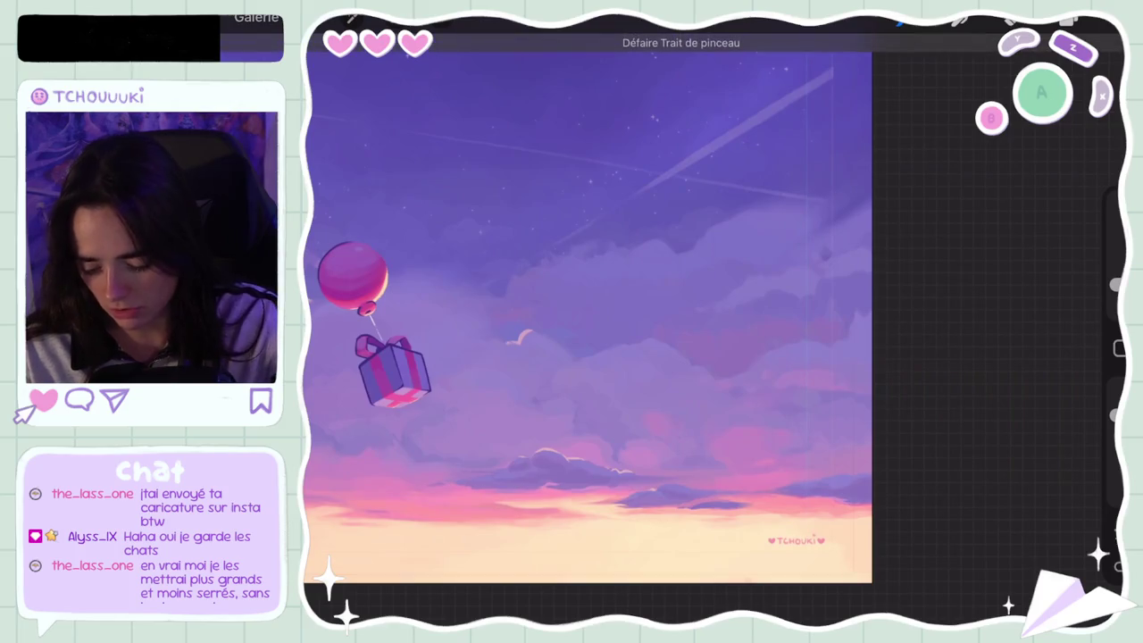
pyautogui.scroll(-3, 590, 308)
pyautogui.scroll(5, 589, 308)
# Pick a darker purple paint colour, undoing one stroke along the way
pyautogui.click(1070, 20)
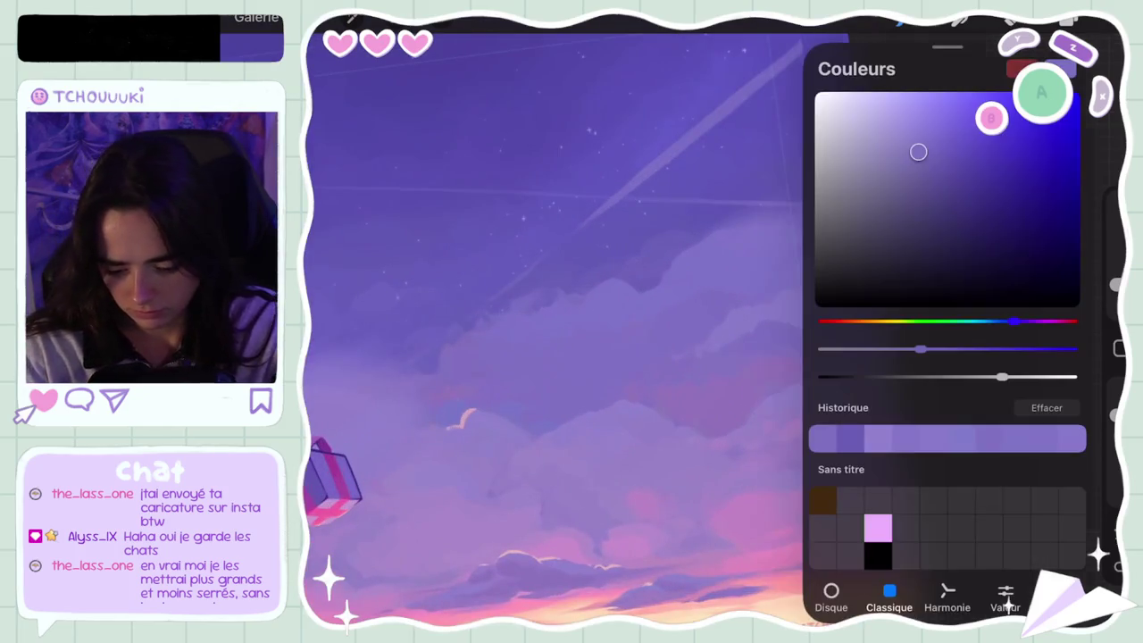
pyautogui.click(1070, 20)
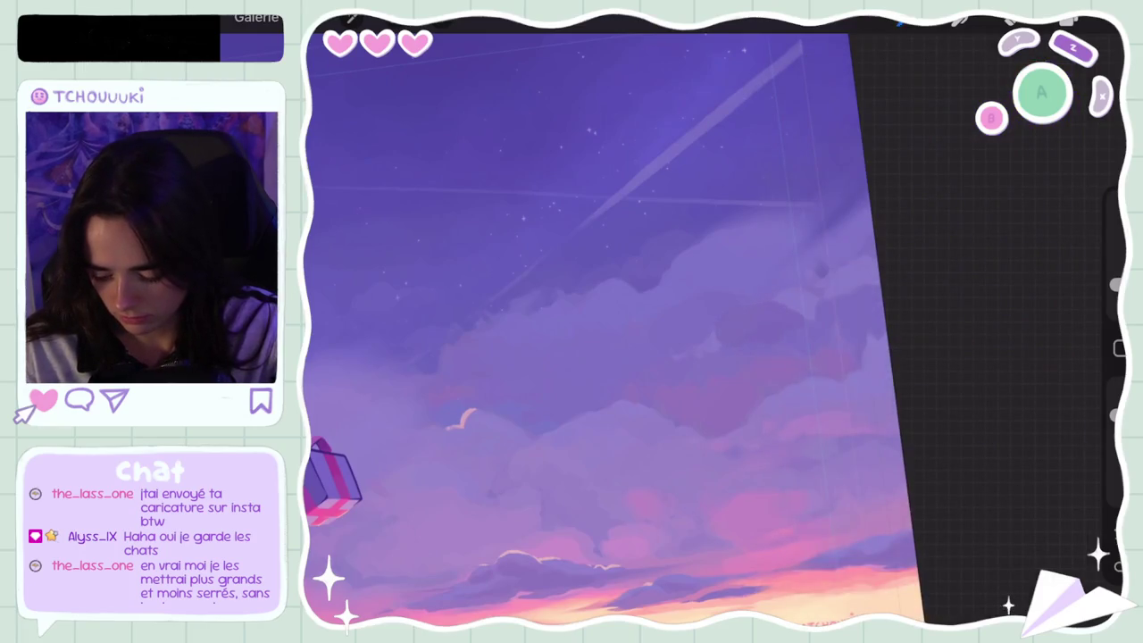
pyautogui.hotkey('ctrl', 'z')
pyautogui.click(1070, 20)
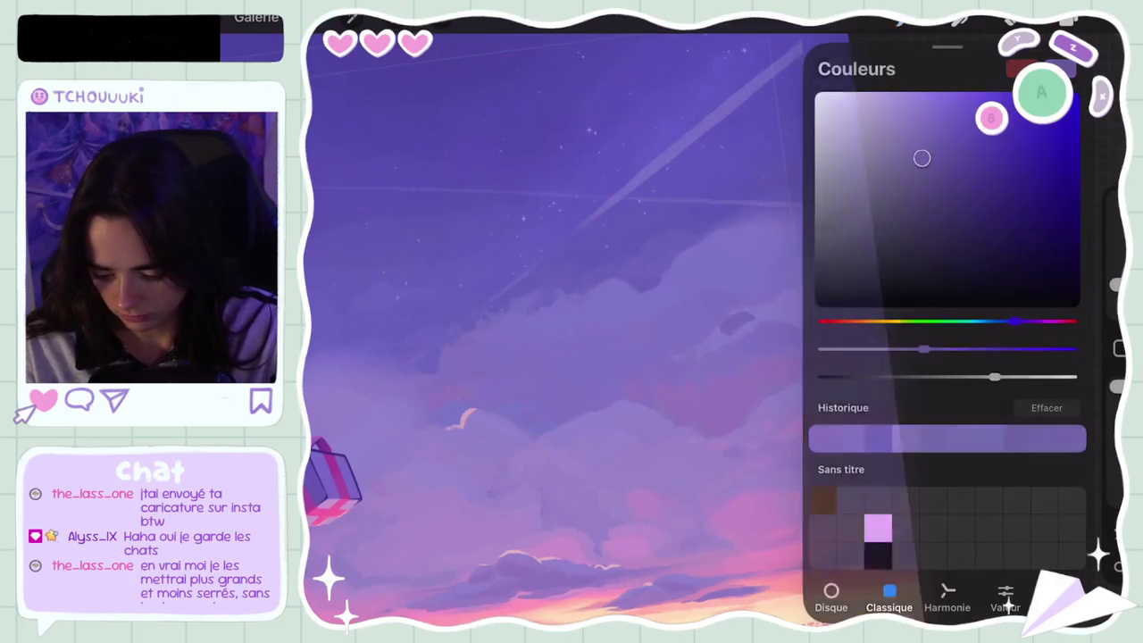
pyautogui.click(1070, 20)
# Brush four darker purple cloud shapes across the mid-right sky near the right edge
pyautogui.moveTo(734, 330); pyautogui.dragTo(666, 371)
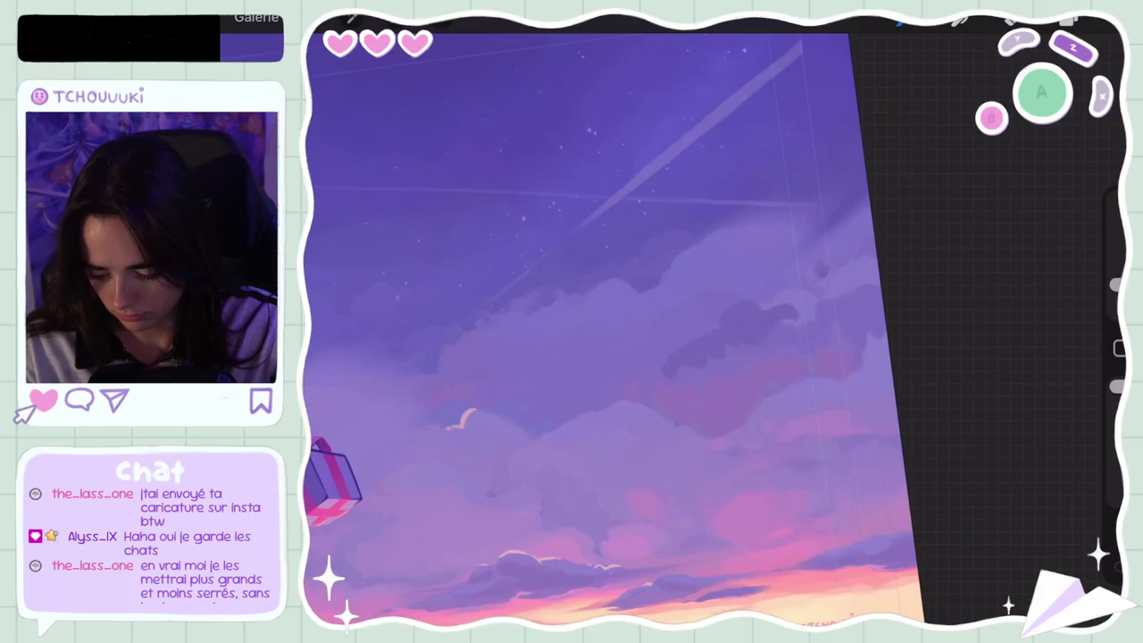
pyautogui.moveTo(795, 308); pyautogui.dragTo(764, 335)
pyautogui.moveTo(875, 284); pyautogui.dragTo(838, 339)
pyautogui.moveTo(871, 248); pyautogui.dragTo(830, 274)
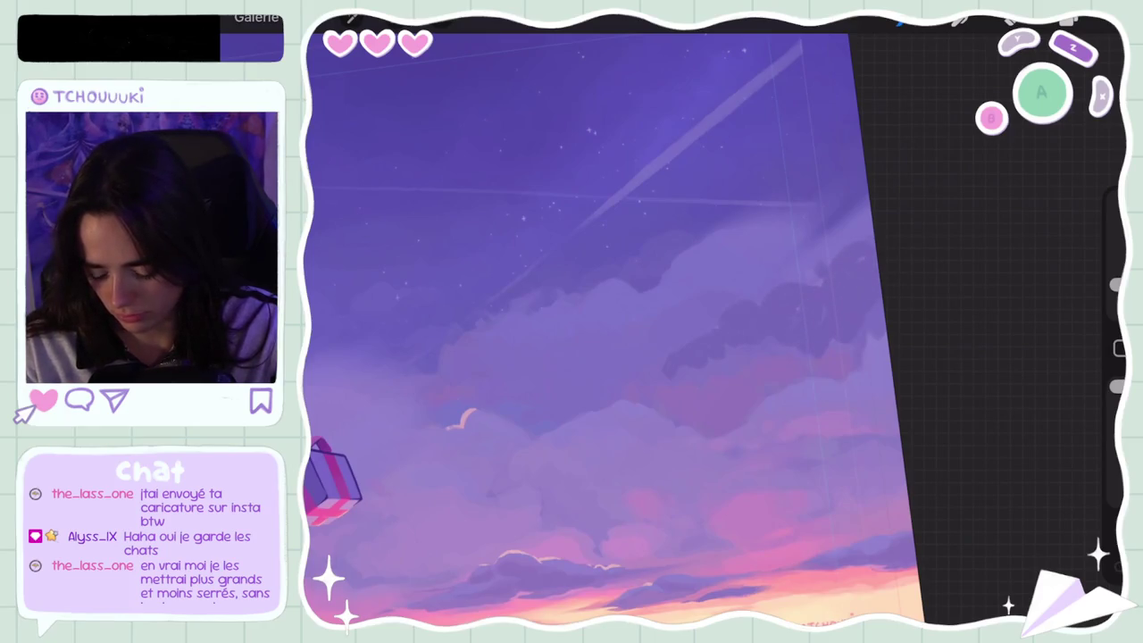
pyautogui.scroll(-5, 599, 330)
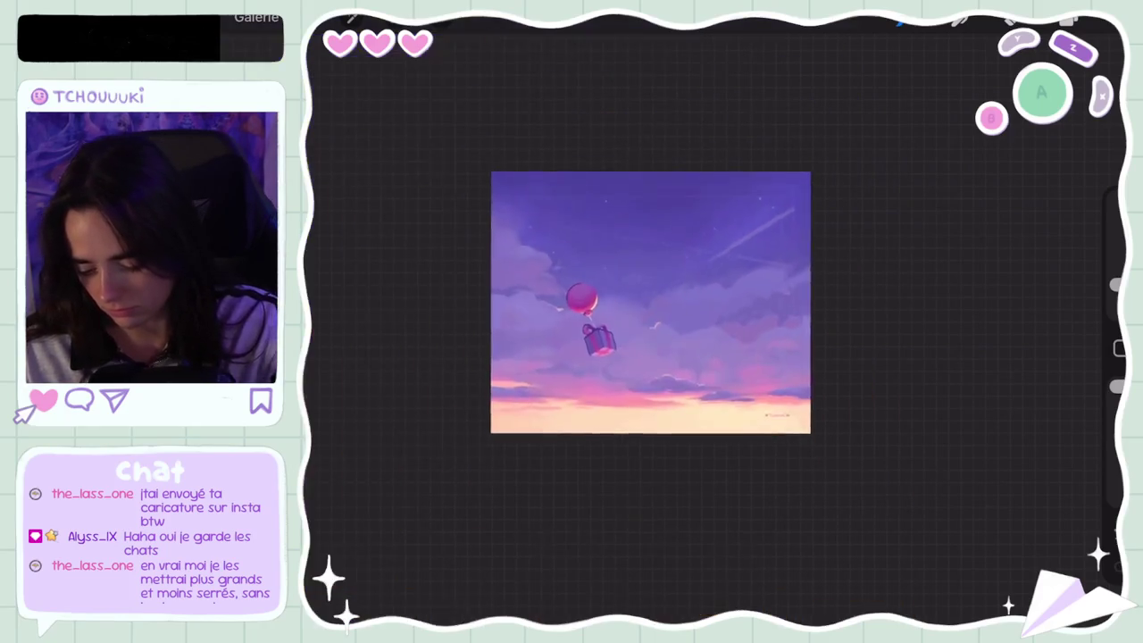
# Undo the two latest strokes on the right-side clouds
pyautogui.scroll(3, 650, 304)
pyautogui.hotkey('ctrl', 'z')
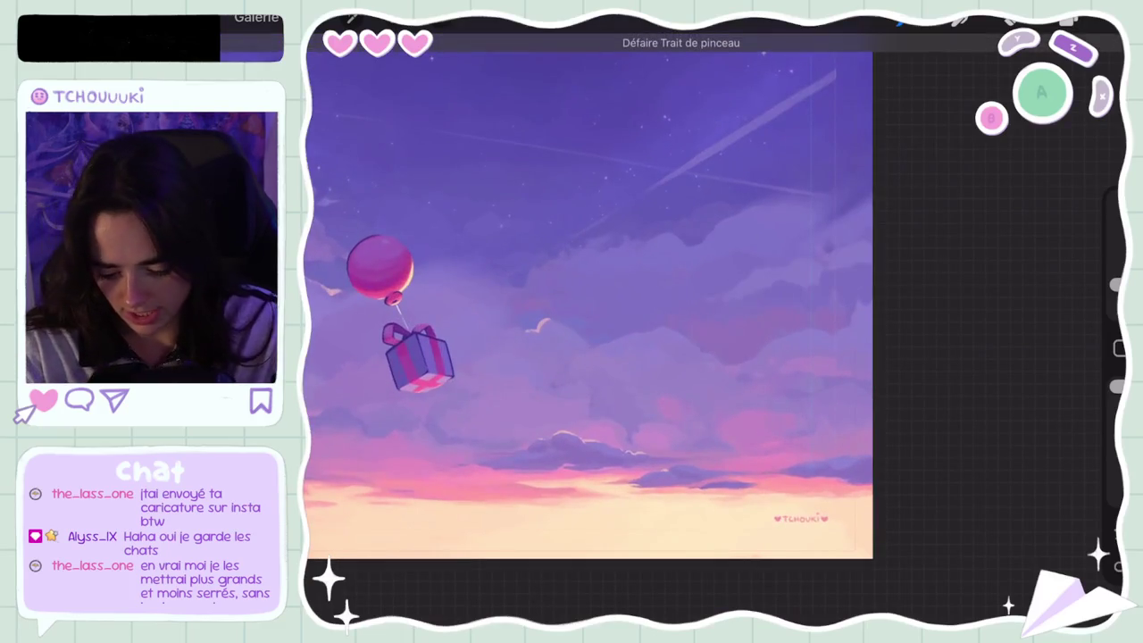
pyautogui.scroll(-3, 650, 320)
pyautogui.scroll(-2, 651, 321)
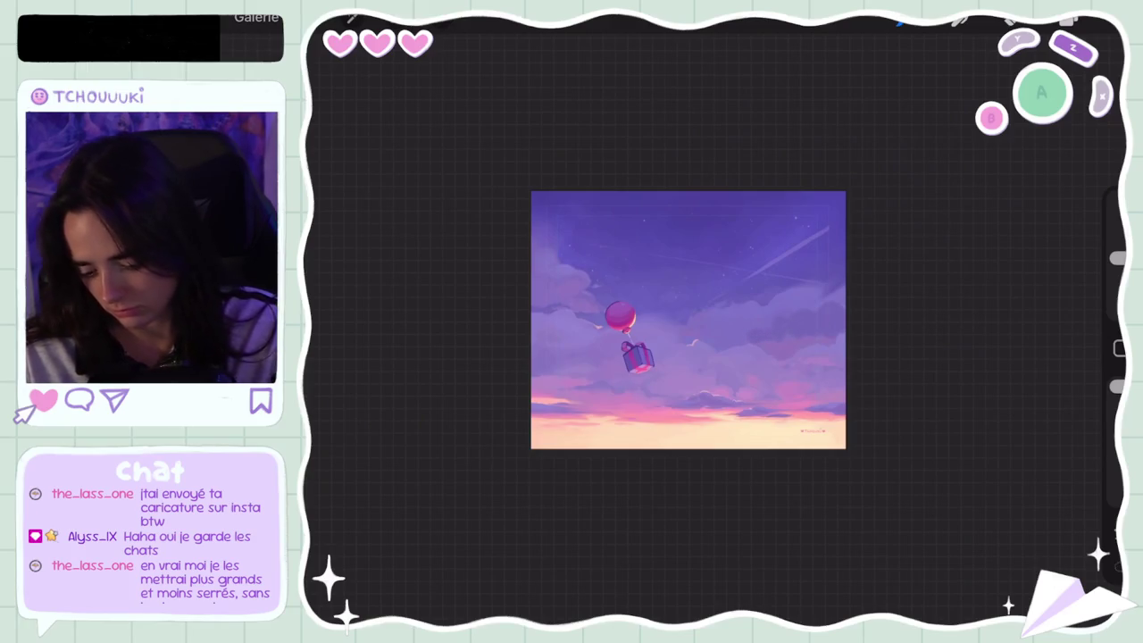
pyautogui.scroll(5, 687, 320)
pyautogui.hotkey('ctrl', 'z')
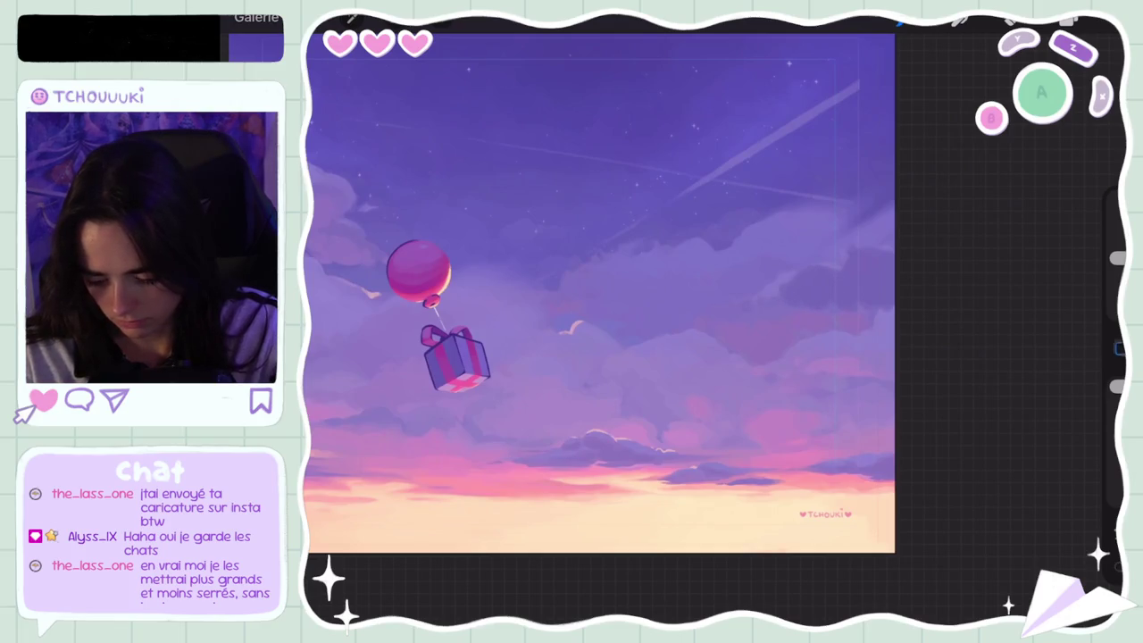
# Sample cloud colours, undo a stray stroke, and set the brush size to 12%
pyautogui.moveTo(842, 242); pyautogui.dragTo(753, 273)
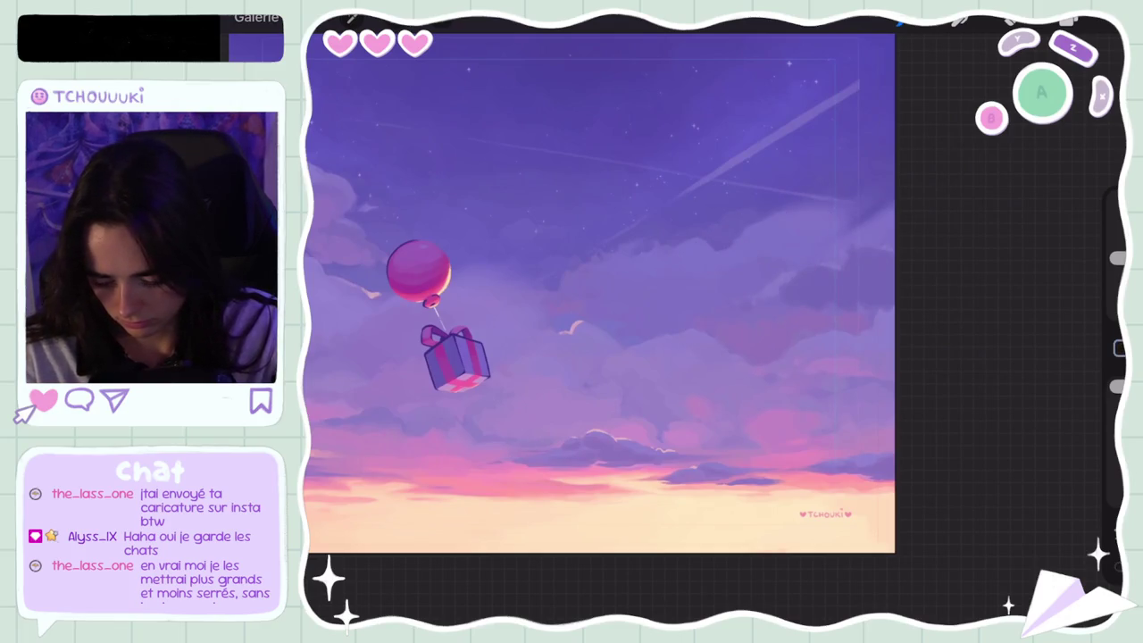
pyautogui.moveTo(718, 304); pyautogui.dragTo(786, 281)
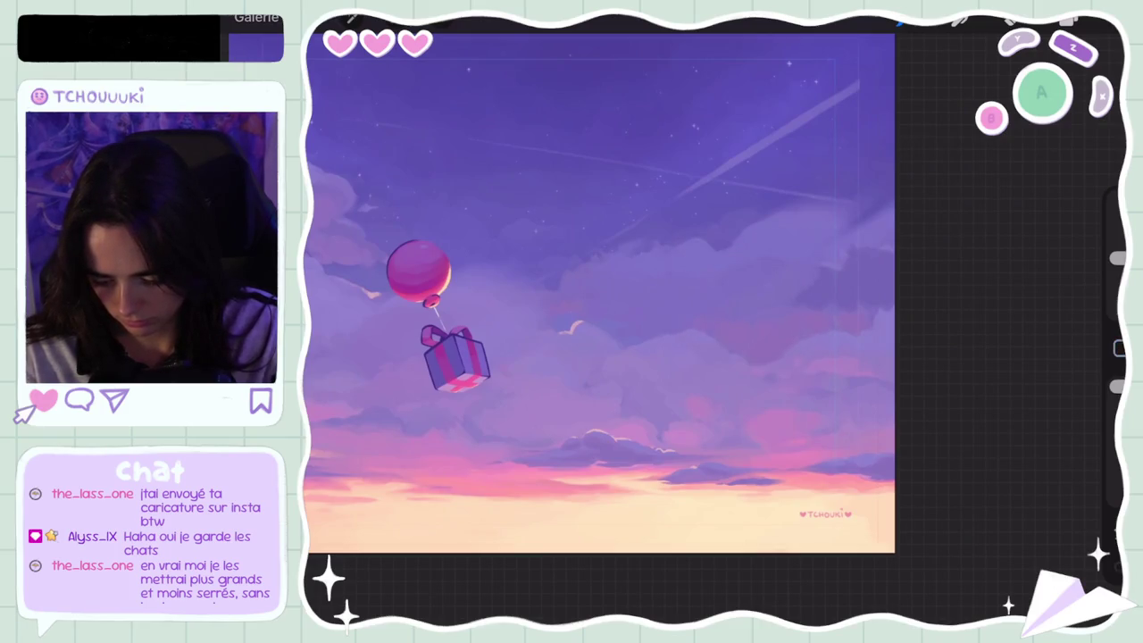
pyautogui.hotkey('ctrl', 'z')
pyautogui.moveTo(766, 288); pyautogui.dragTo(770, 293)
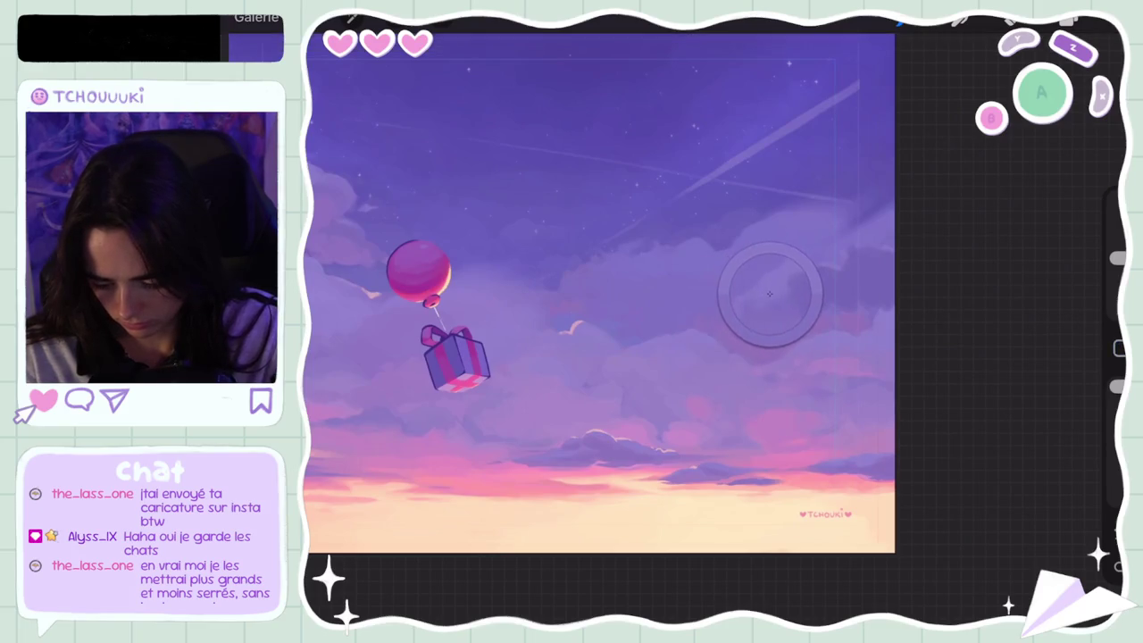
pyautogui.moveTo(1116, 259); pyautogui.dragTo(1116, 276)
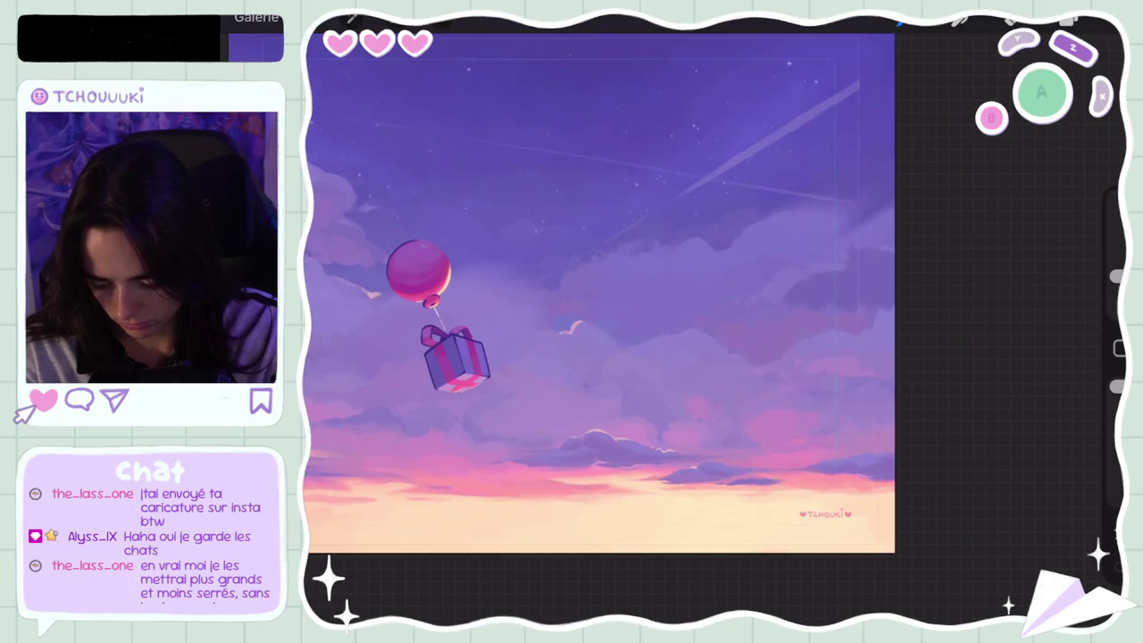
# Resample cloud colours along the clouds and undo another stroke
pyautogui.moveTo(784, 287); pyautogui.dragTo(786, 286)
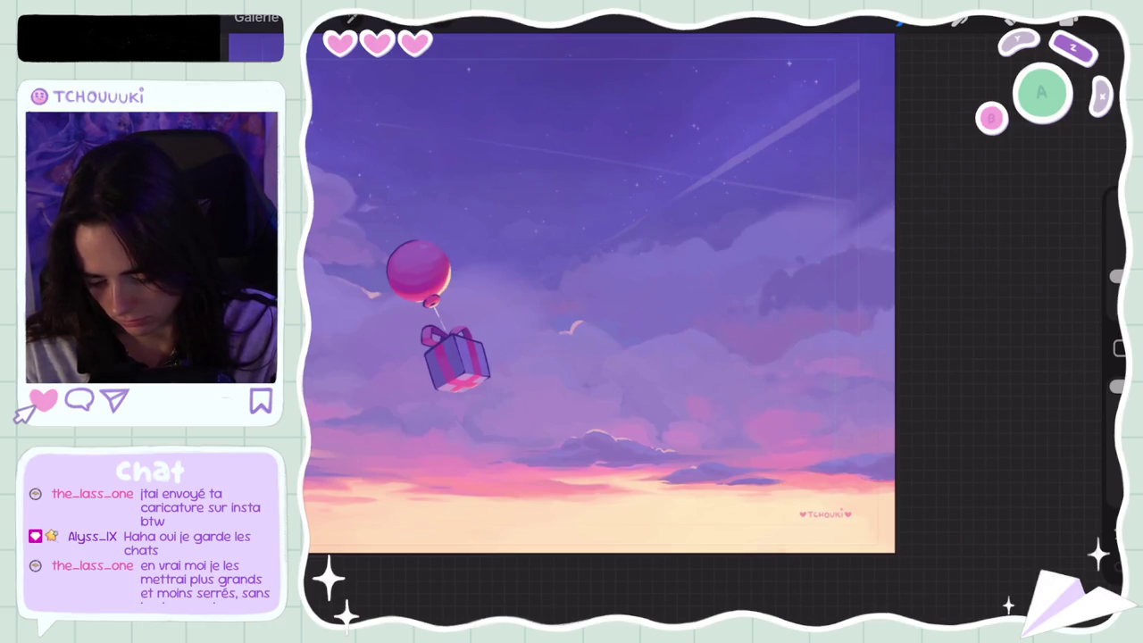
pyautogui.moveTo(720, 307); pyautogui.dragTo(786, 306)
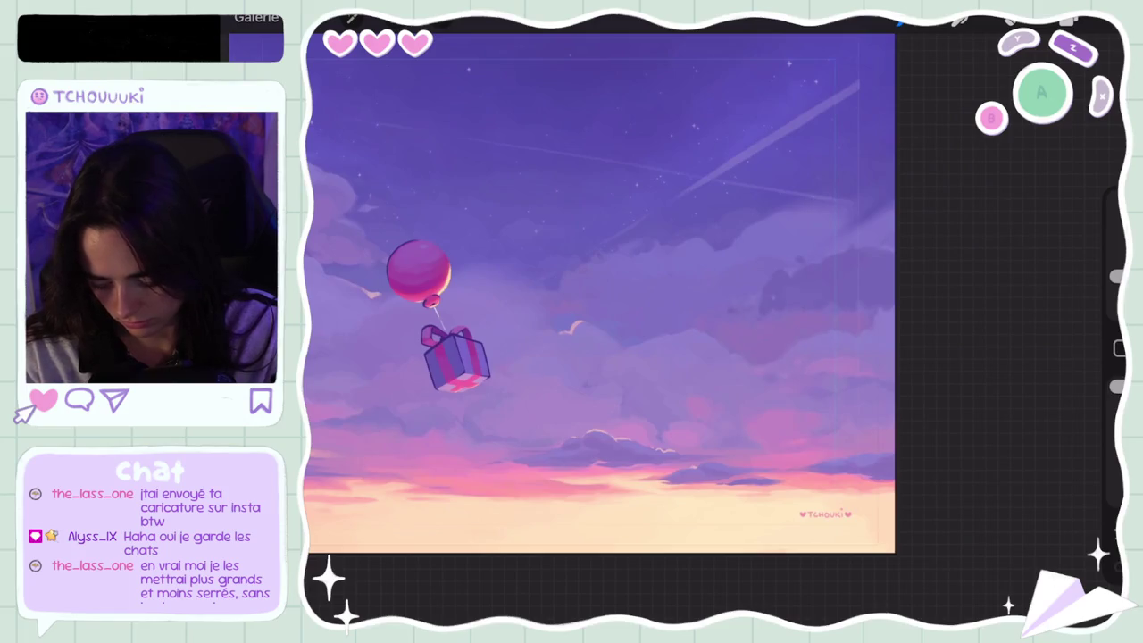
pyautogui.hotkey('ctrl', 'z')
pyautogui.click(819, 304)
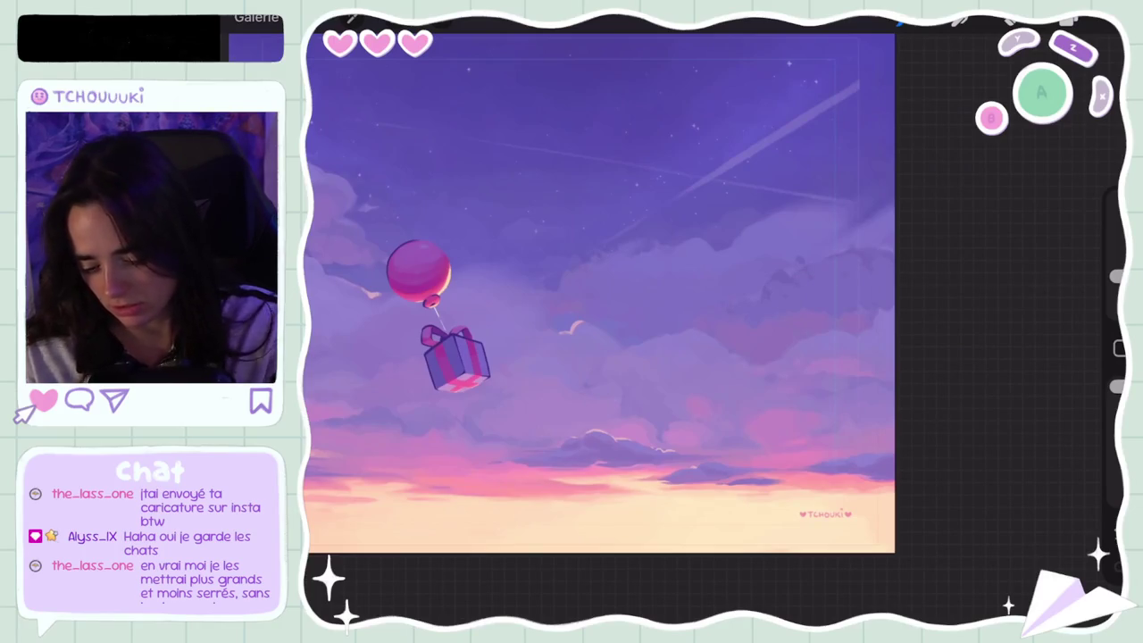
# Sample a right-side cloud colour and undo two more strokes
pyautogui.scroll(-5, 598, 295)
pyautogui.scroll(5, 598, 294)
pyautogui.scroll(5, 598, 295)
pyautogui.click(860, 256)
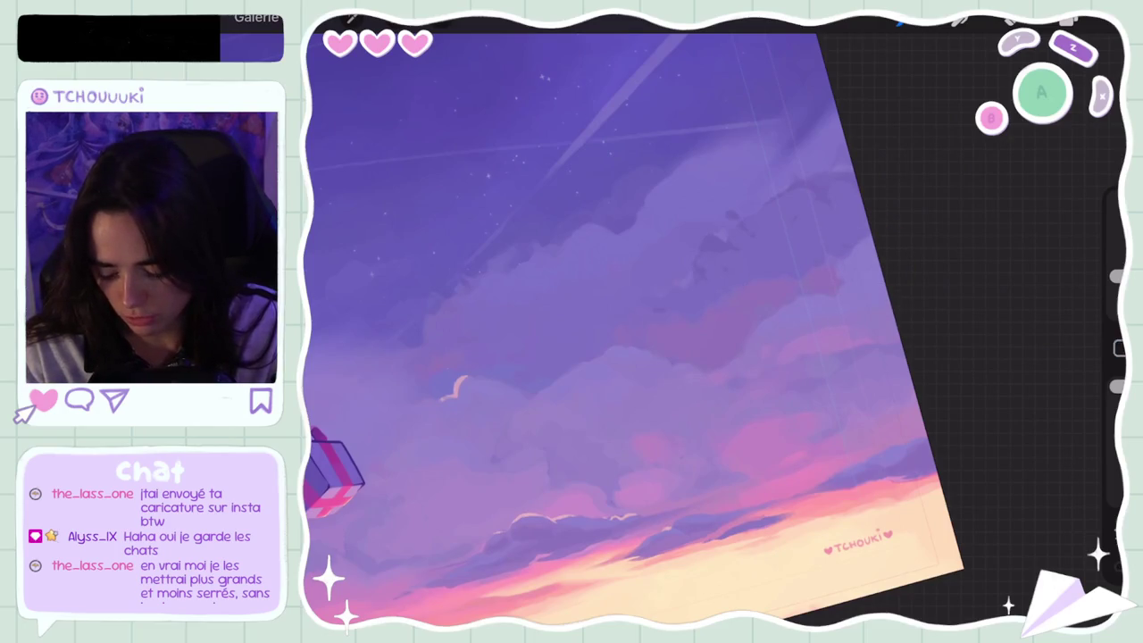
pyautogui.hotkey('ctrl', 'z')
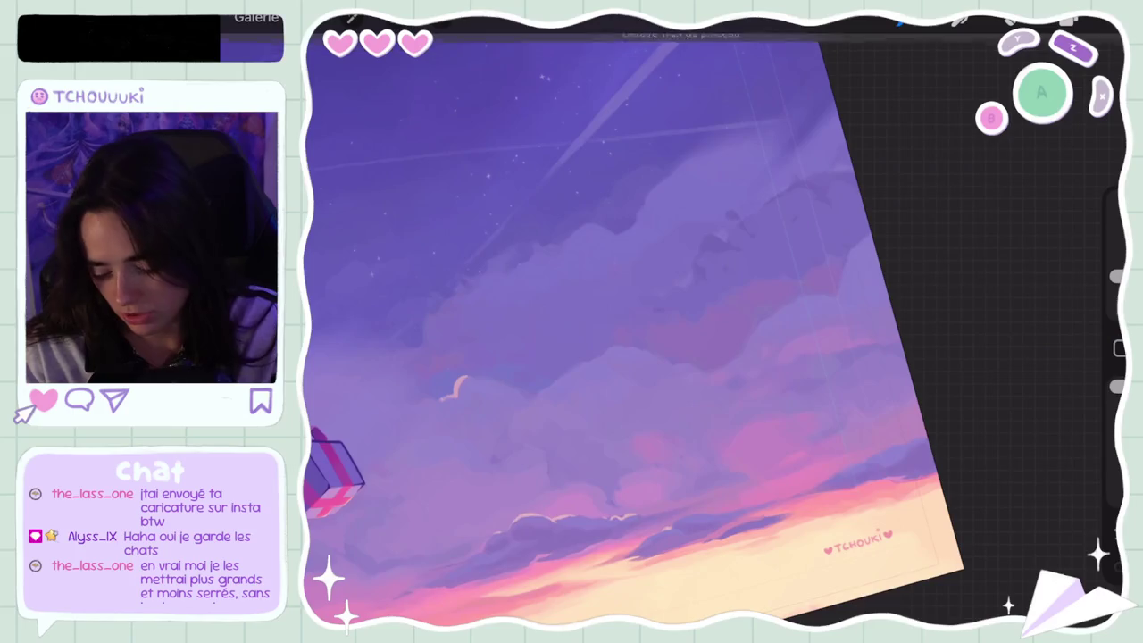
pyautogui.hotkey('ctrl', 'z')
pyautogui.scroll(-5, 616, 295)
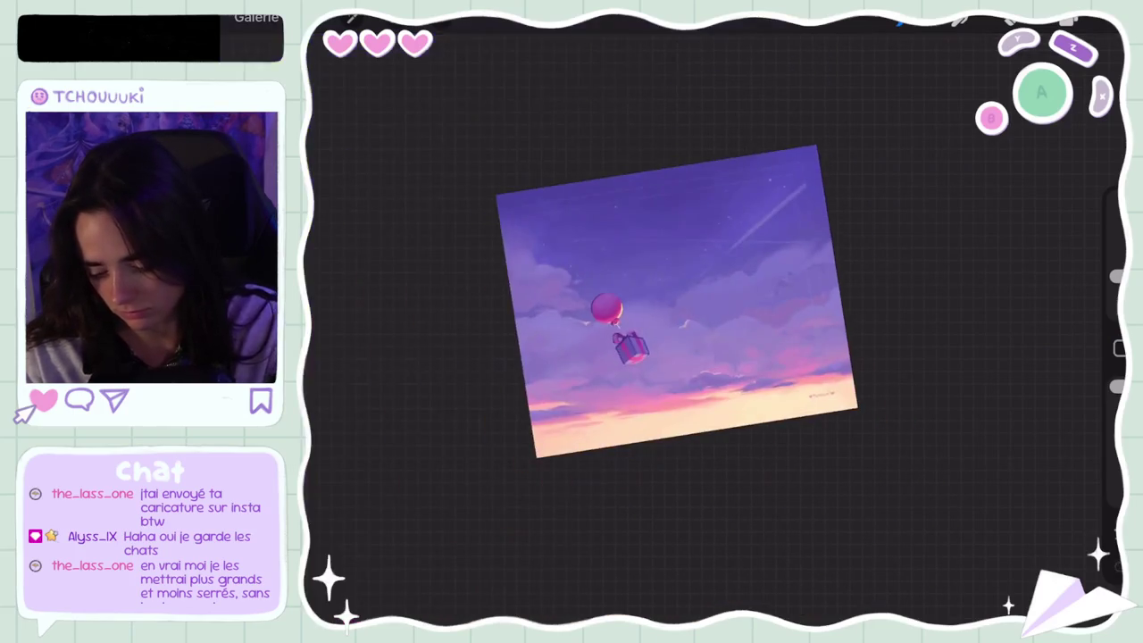
# Sample a purple from the clouds to paint with
pyautogui.scroll(5, 616, 294)
pyautogui.moveTo(849, 294); pyautogui.dragTo(860, 246)
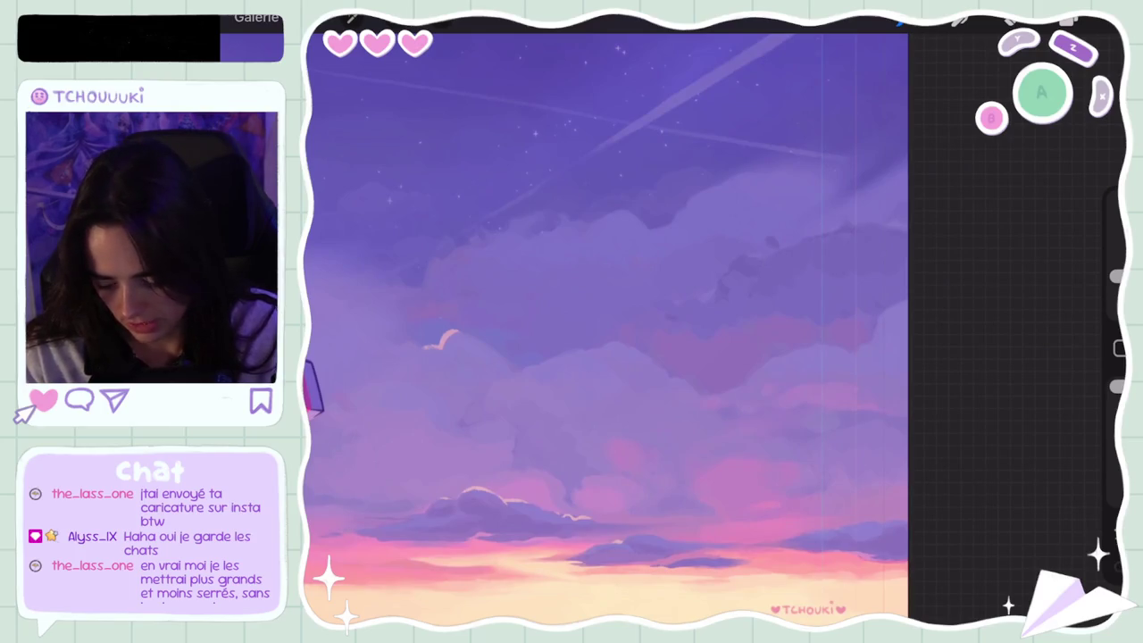
pyautogui.moveTo(705, 297); pyautogui.dragTo(714, 283)
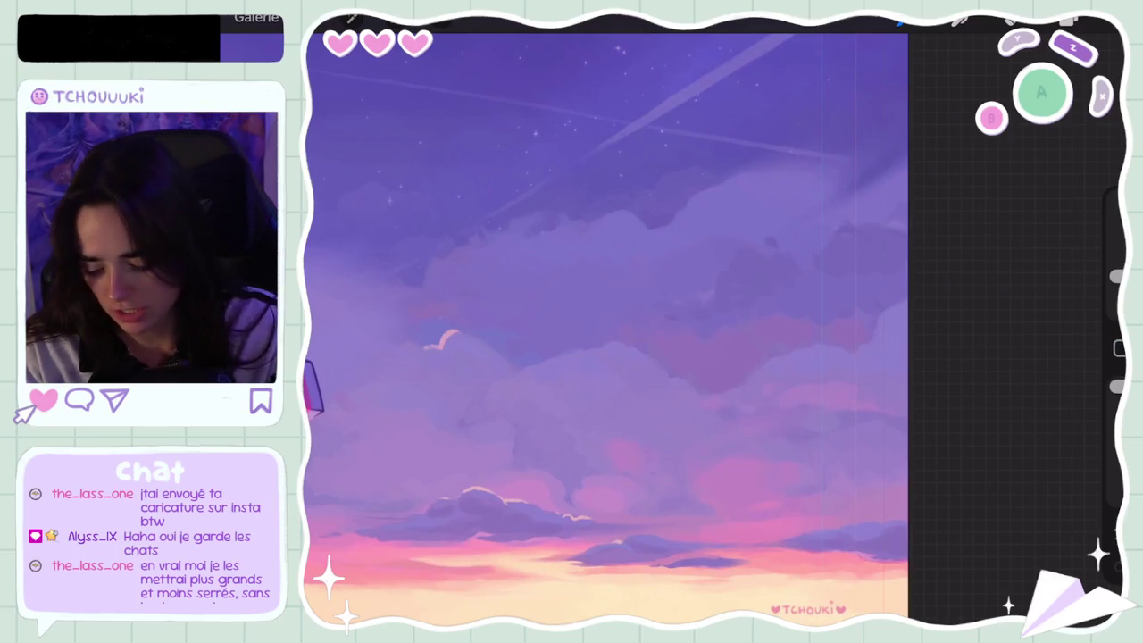
pyautogui.scroll(-3, 606, 330)
pyautogui.scroll(1, 603, 330)
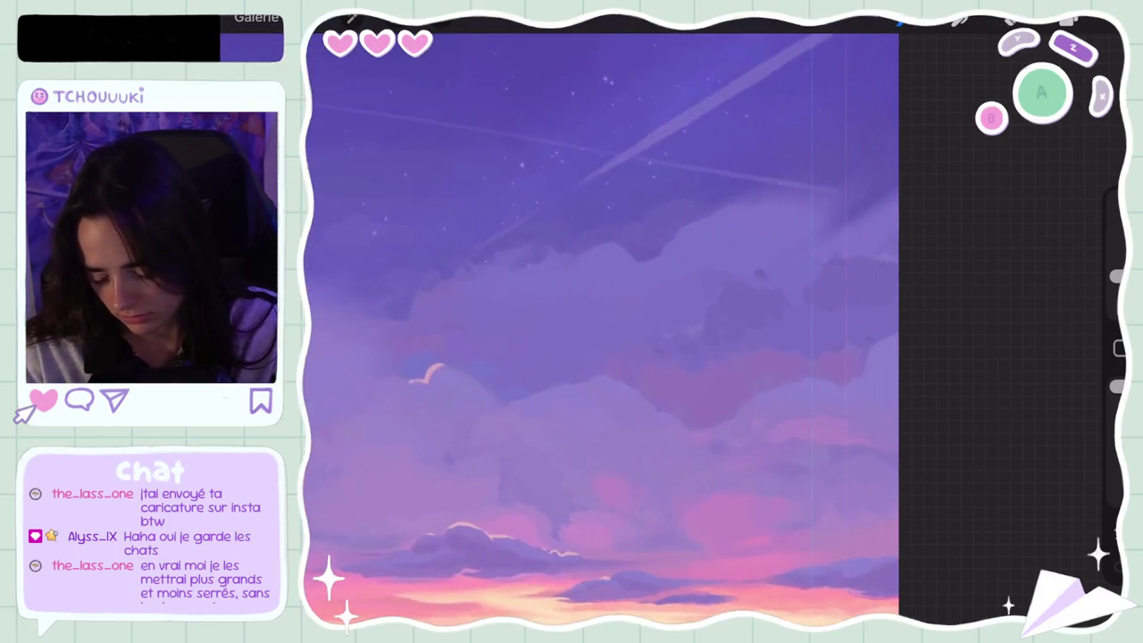
pyautogui.scroll(-5, 603, 330)
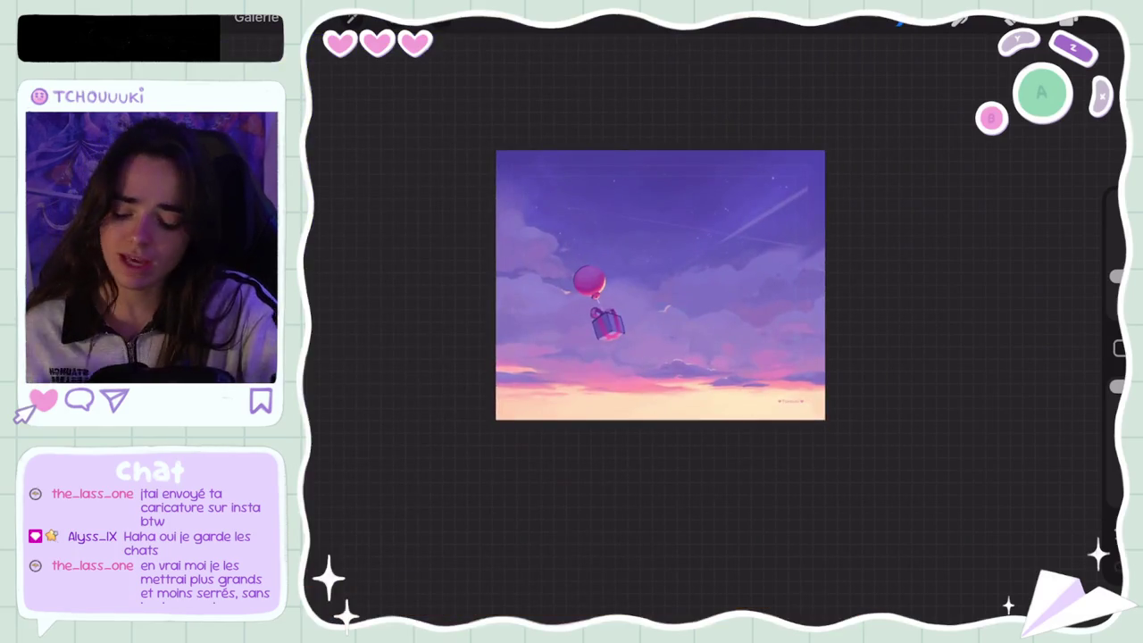
pyautogui.scroll(3, 758, 277)
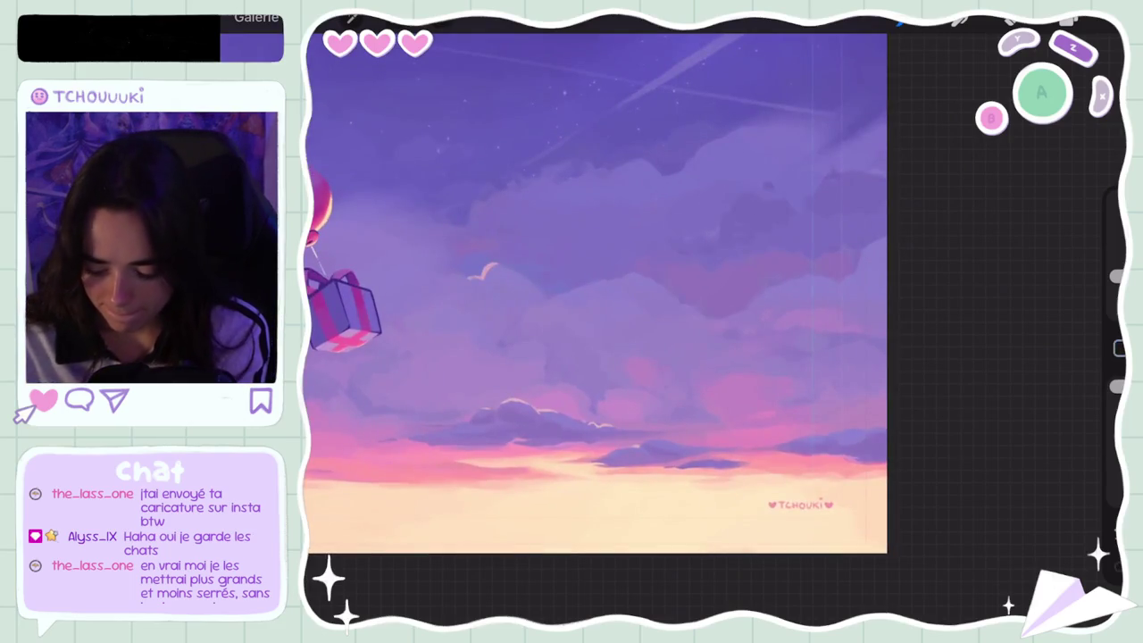
# Undo a cloud stroke that doesn't blend in
pyautogui.hotkey('ctrl', 'z')
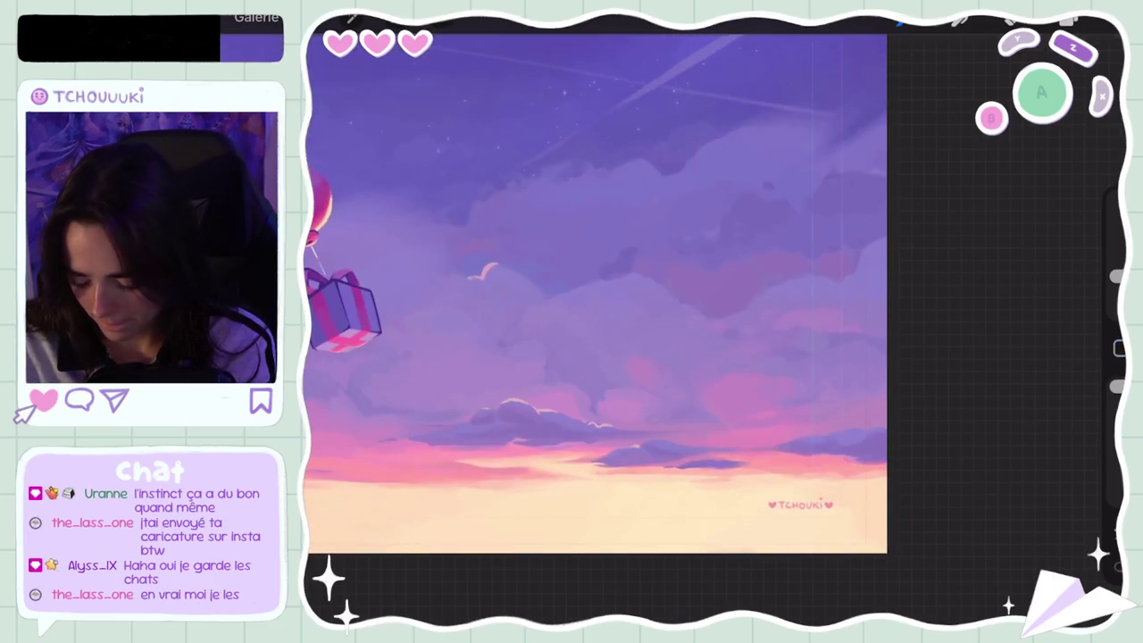
pyautogui.scroll(-5, 596, 293)
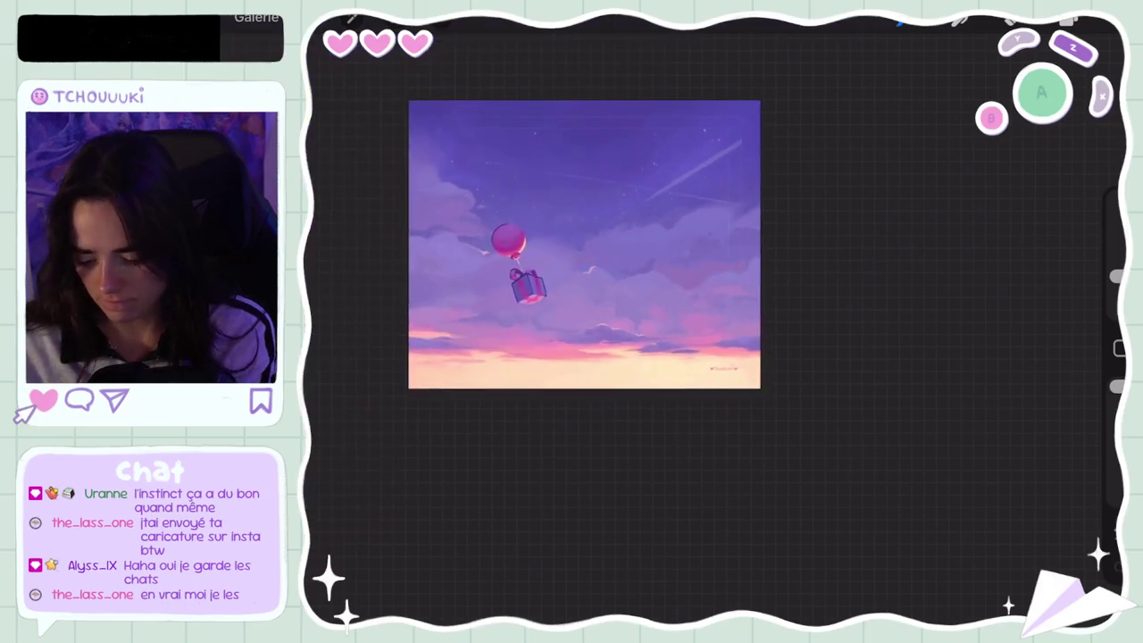
pyautogui.scroll(5, 596, 293)
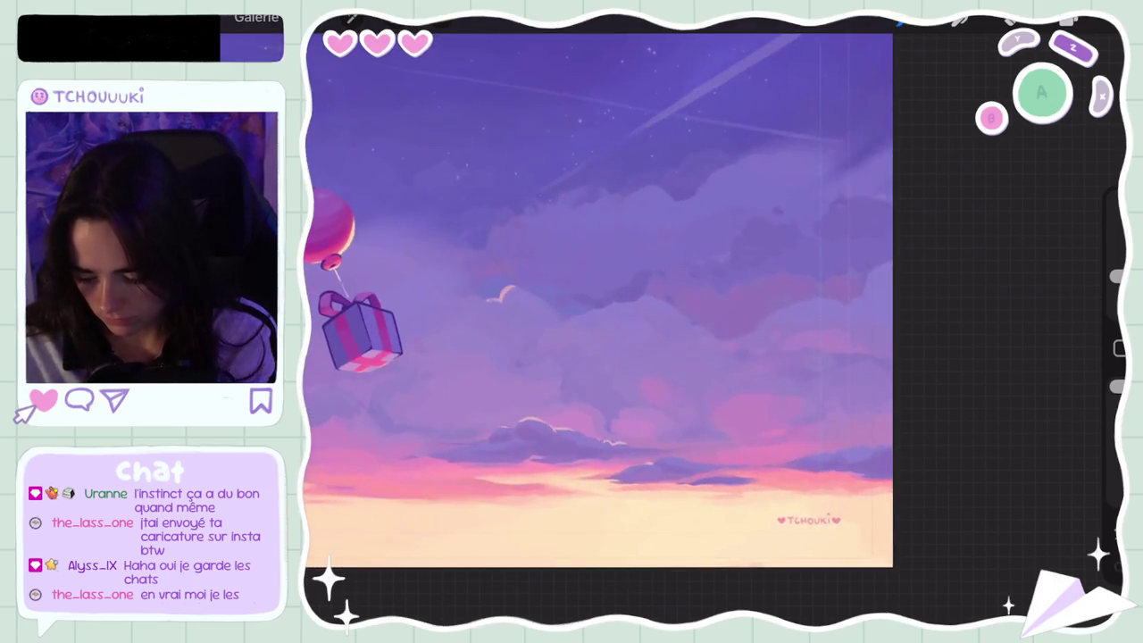
pyautogui.scroll(-4, 597, 295)
pyautogui.scroll(-2, 606, 294)
pyautogui.scroll(4, 629, 294)
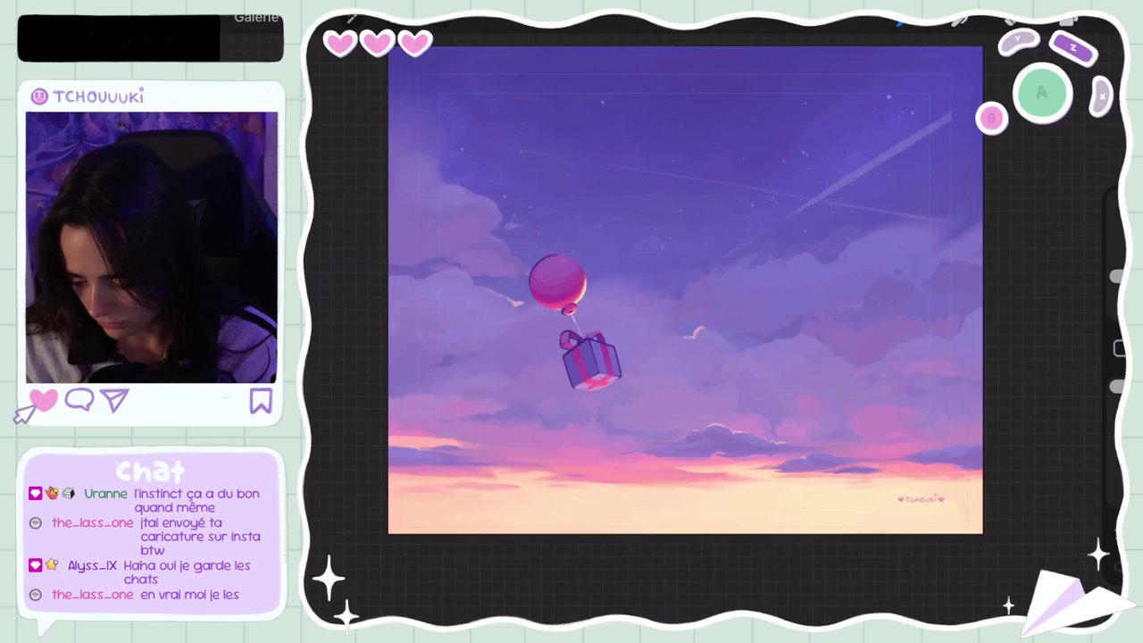
# Undo another stroke and make the purple slightly lighter in Colours
pyautogui.hotkey('ctrl', 'z')
pyautogui.click(1072, 20)
pyautogui.moveTo(921, 158); pyautogui.dragTo(924, 148)
pyautogui.click(1071, 19)
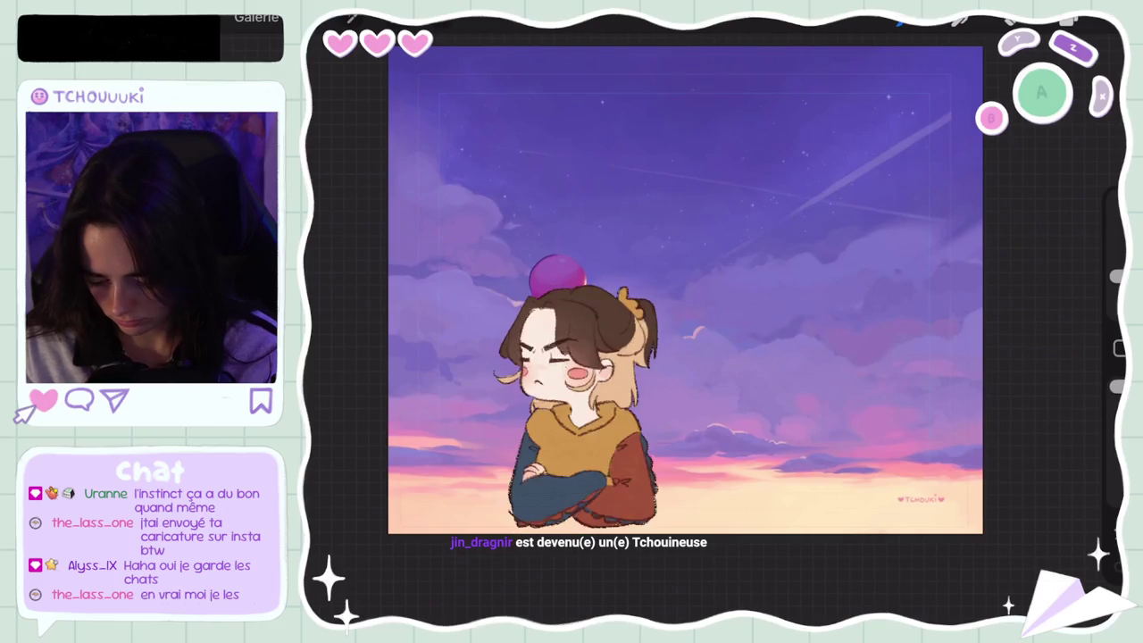
# Undo the last cloud stroke and zoom out to view the whole canvas
pyautogui.hotkey('ctrl', 'z')
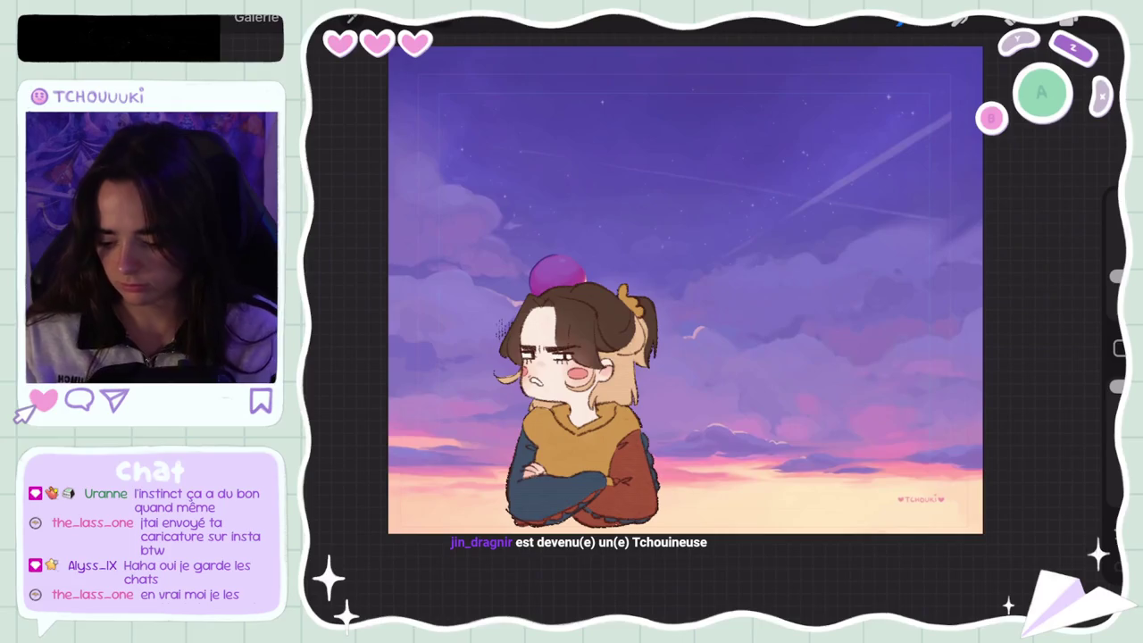
pyautogui.scroll(-5, 685, 291)
pyautogui.scroll(3, 610, 324)
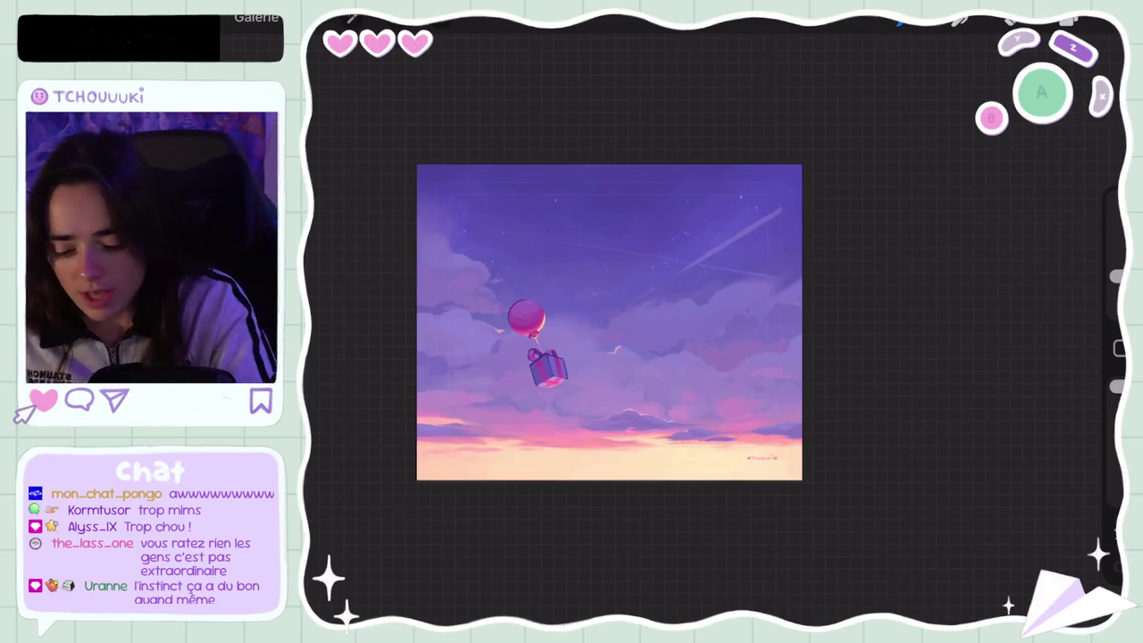
pyautogui.click(1069, 20)
# Check the layers and colours, then undo two brush strokes
pyautogui.click(1069, 19)
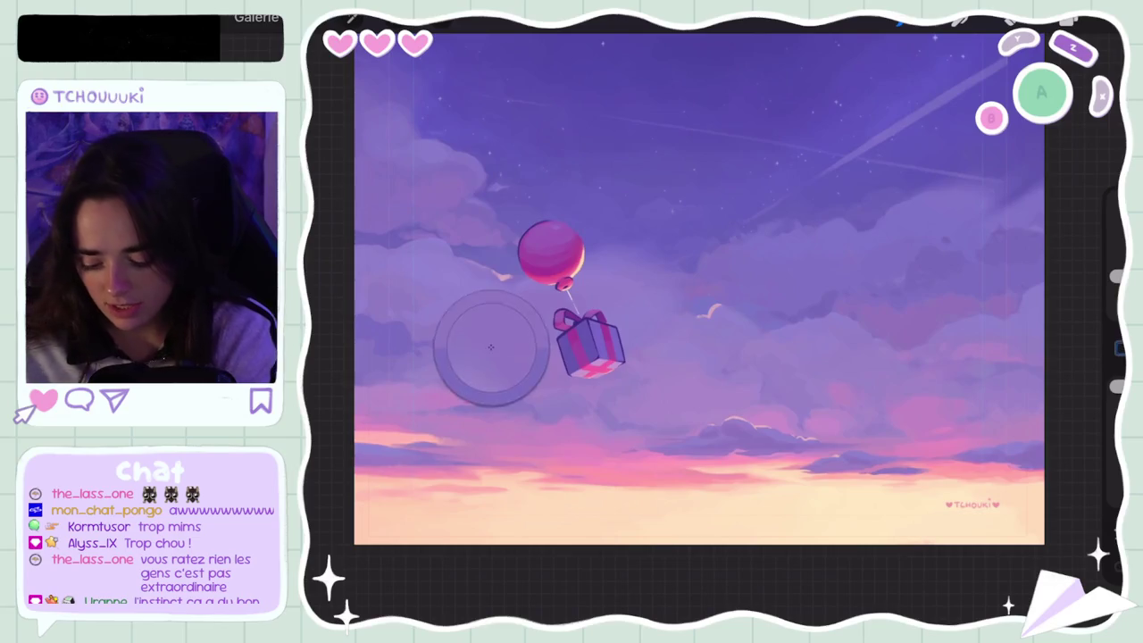
pyautogui.click(1072, 20)
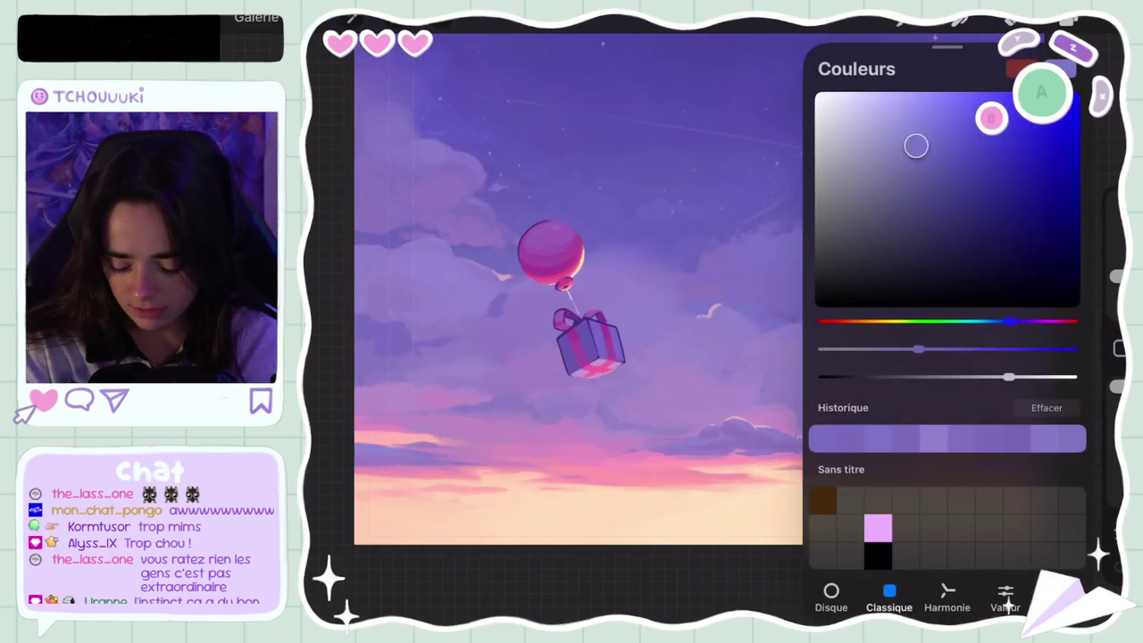
pyautogui.click(1072, 19)
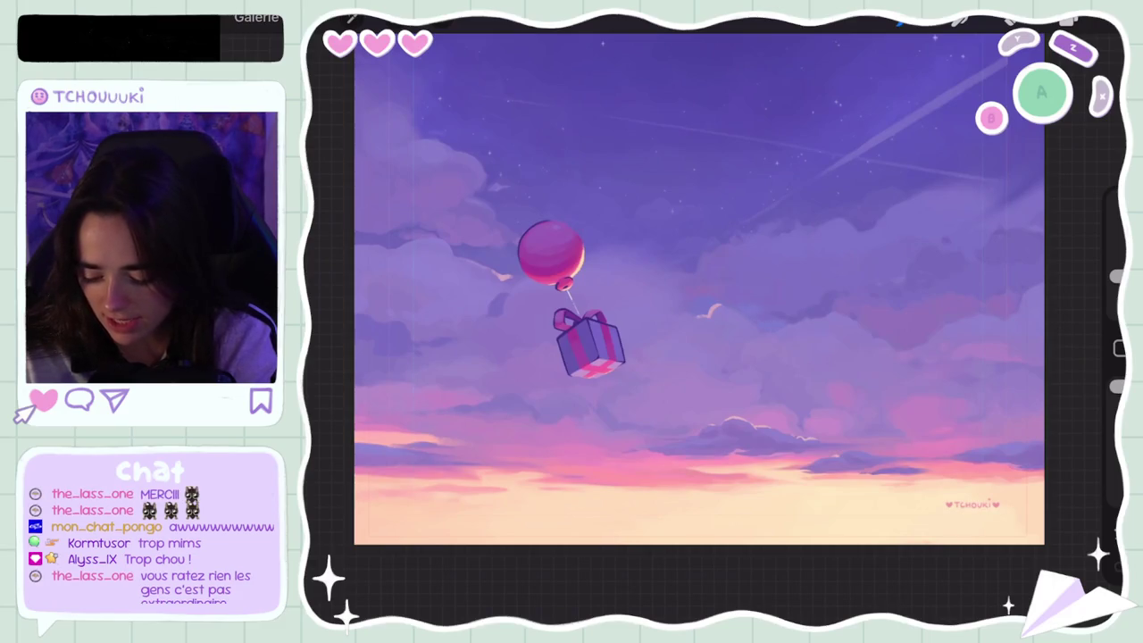
pyautogui.hotkey('ctrl', 'z')
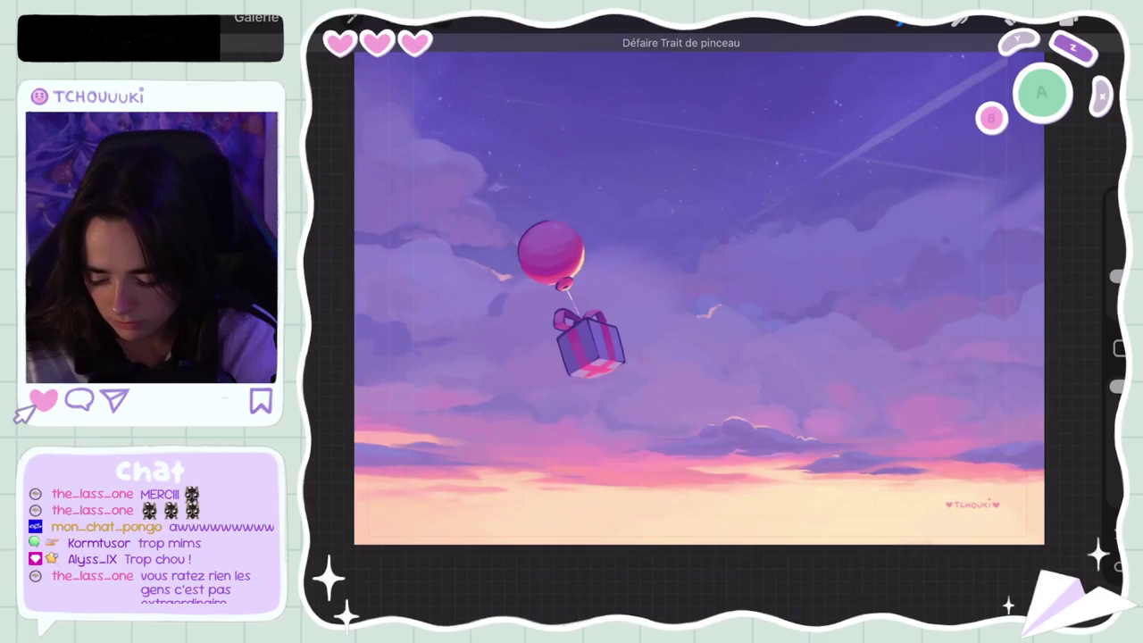
pyautogui.scroll(5, 714, 321)
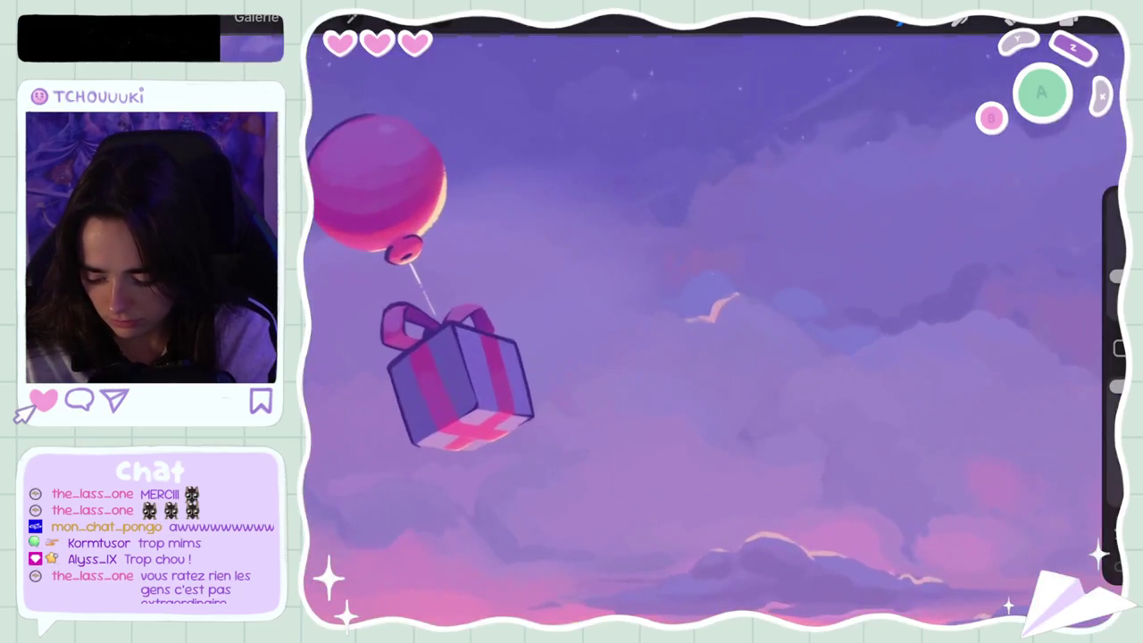
pyautogui.hotkey('ctrl', 'z')
# Shrink the brush to 7% and undo two trial strokes near the gift
pyautogui.moveTo(1116, 275); pyautogui.dragTo(1117, 287)
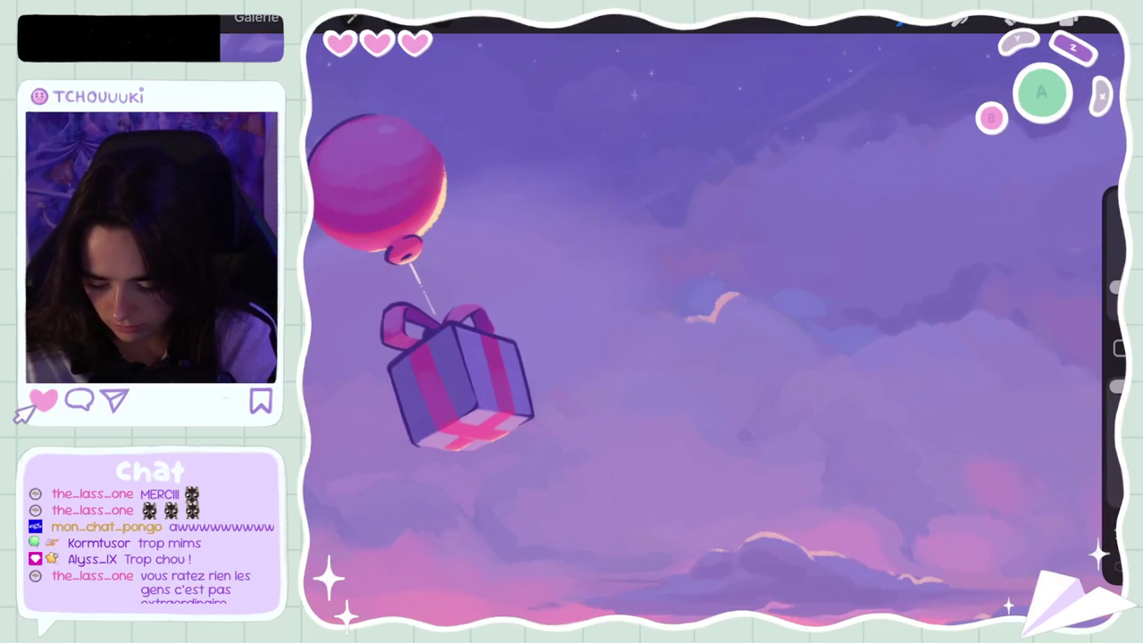
pyautogui.hotkey('ctrl', 'z')
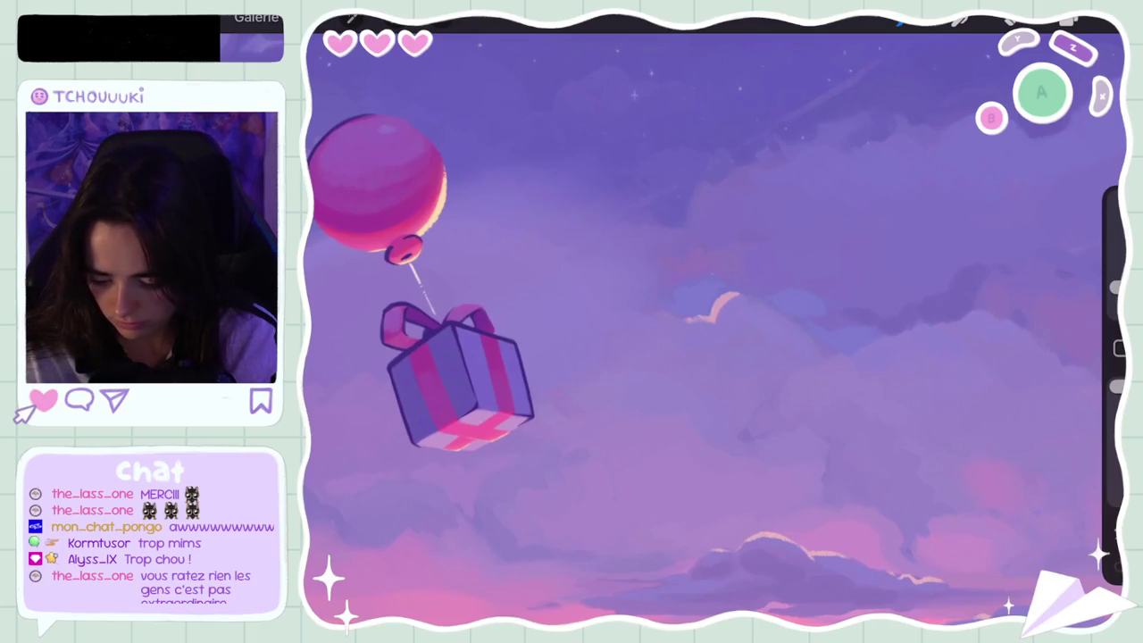
pyautogui.scroll(-3, 714, 322)
pyautogui.scroll(-3, 715, 321)
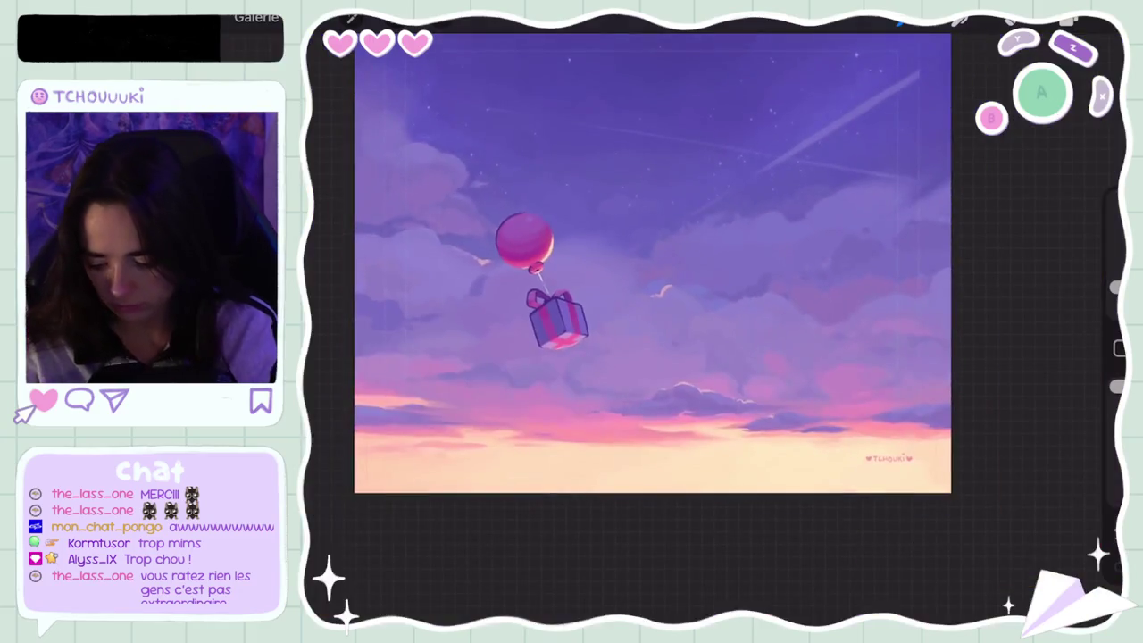
pyautogui.scroll(-2, 660, 268)
pyautogui.scroll(3, 660, 268)
pyautogui.scroll(3, 661, 268)
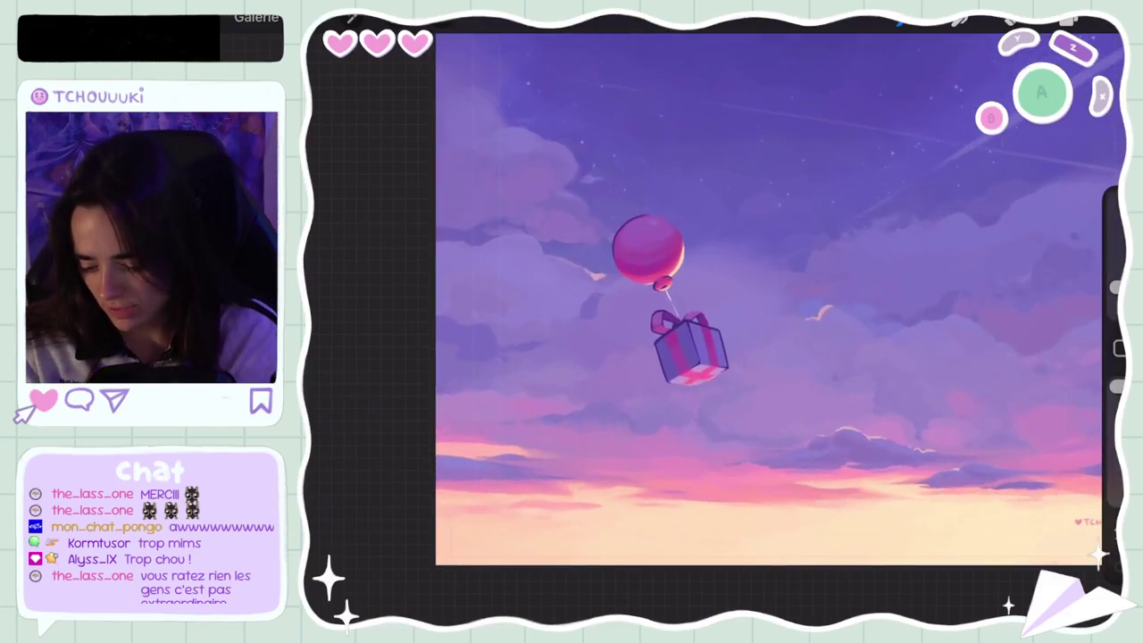
pyautogui.hotkey('ctrl', 'z')
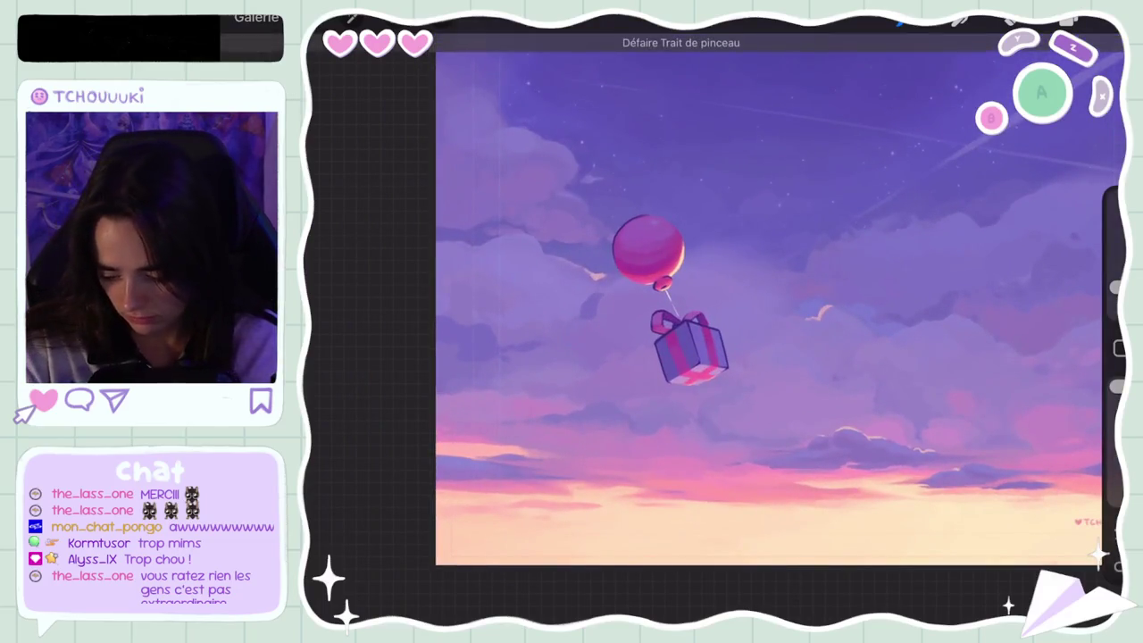
# Choose a lighter, brighter purple and undo the pale strokes near the gift box
pyautogui.click(1067, 19)
pyautogui.moveTo(910, 128); pyautogui.dragTo(909, 125)
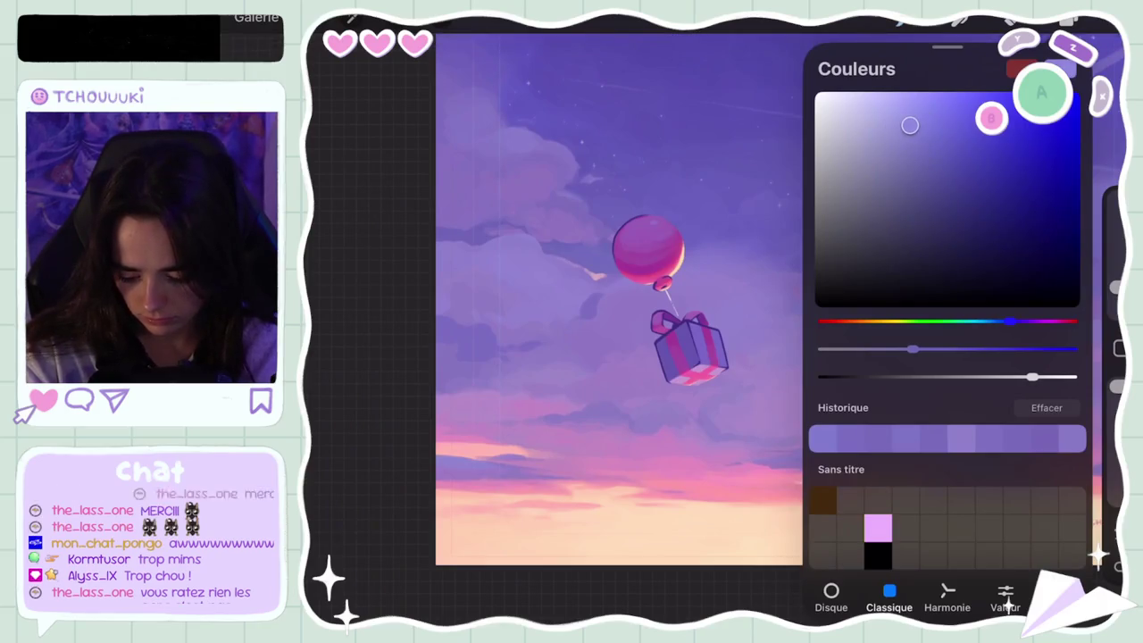
pyautogui.click(1067, 20)
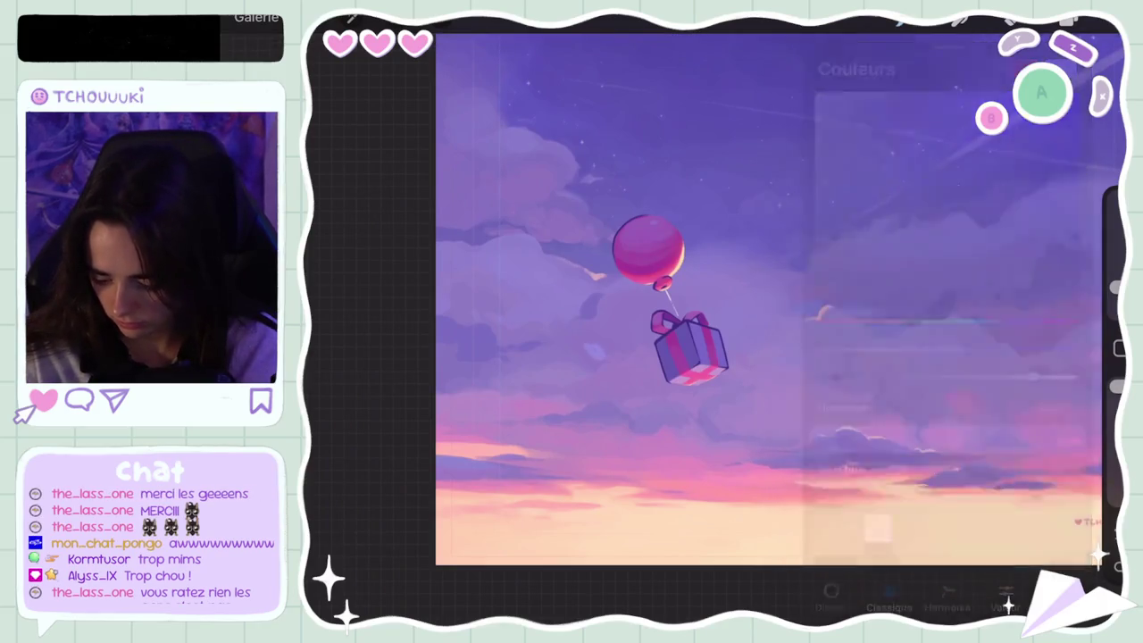
pyautogui.hotkey('ctrl', 'z')
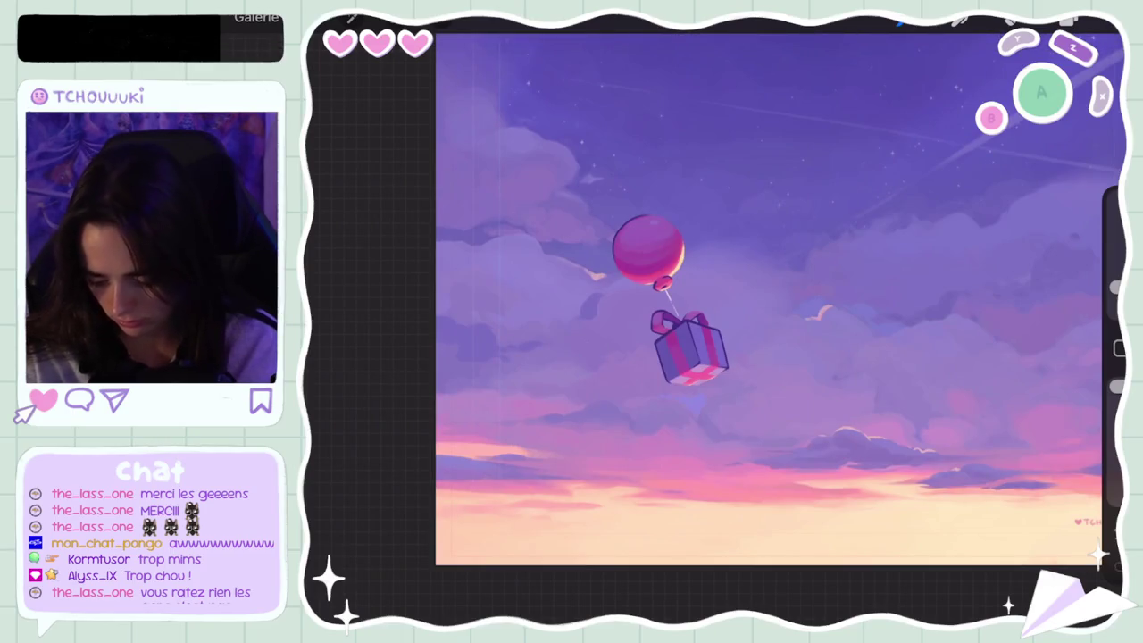
pyautogui.hotkey('ctrl', 'z')
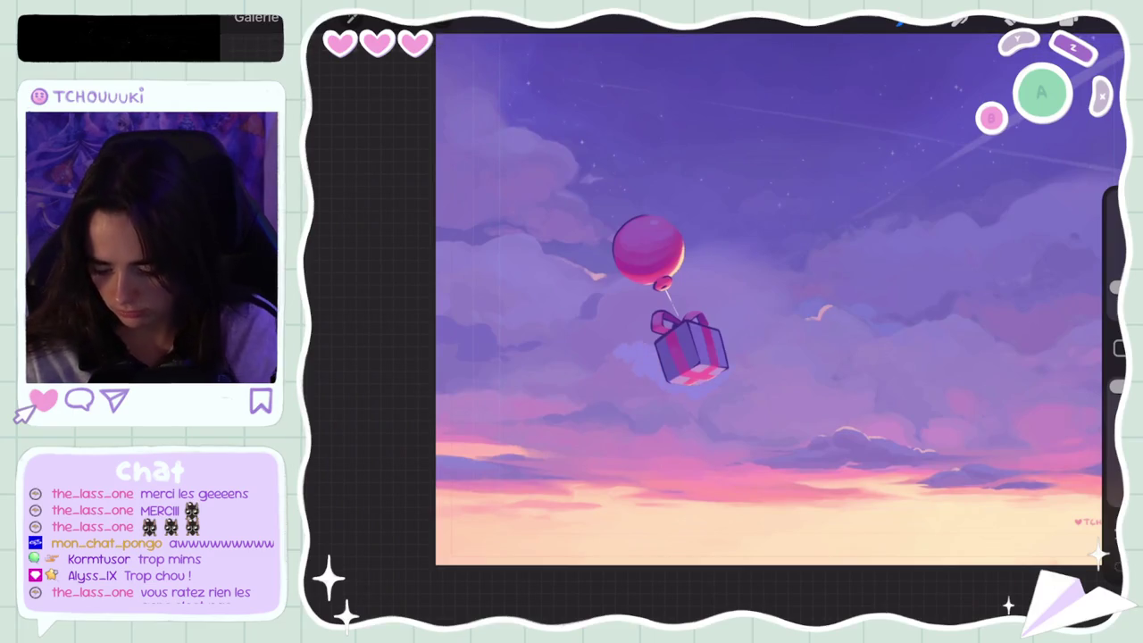
pyautogui.scroll(-5, 768, 295)
pyautogui.hotkey('ctrl', 'z')
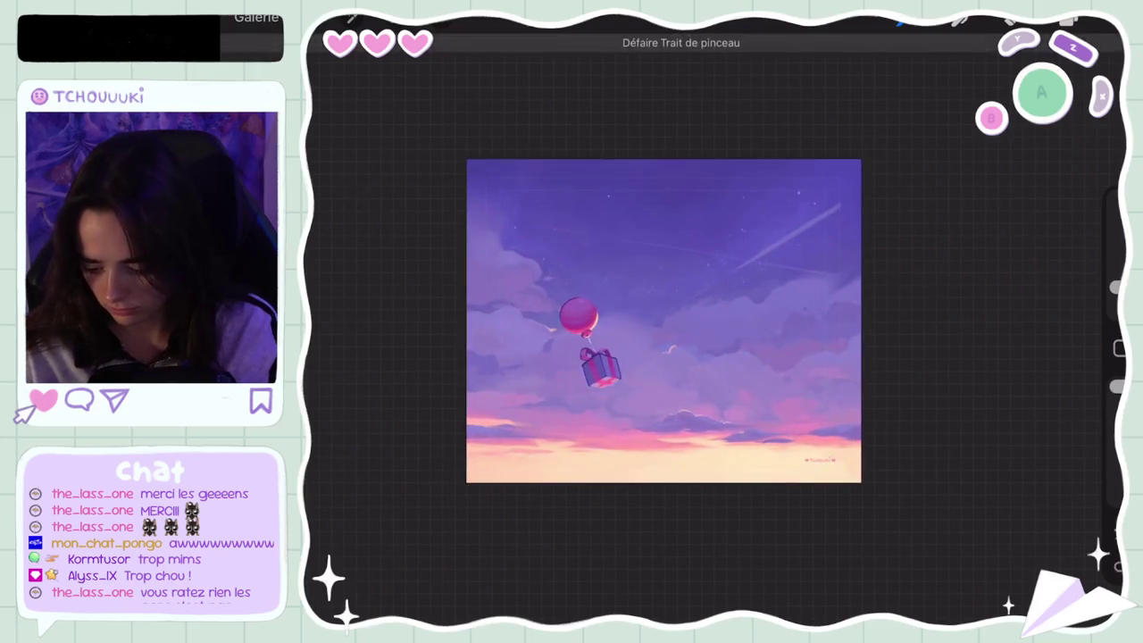
# Undo two cloud brush strokes, checking the sky in between
pyautogui.scroll(5, 664, 321)
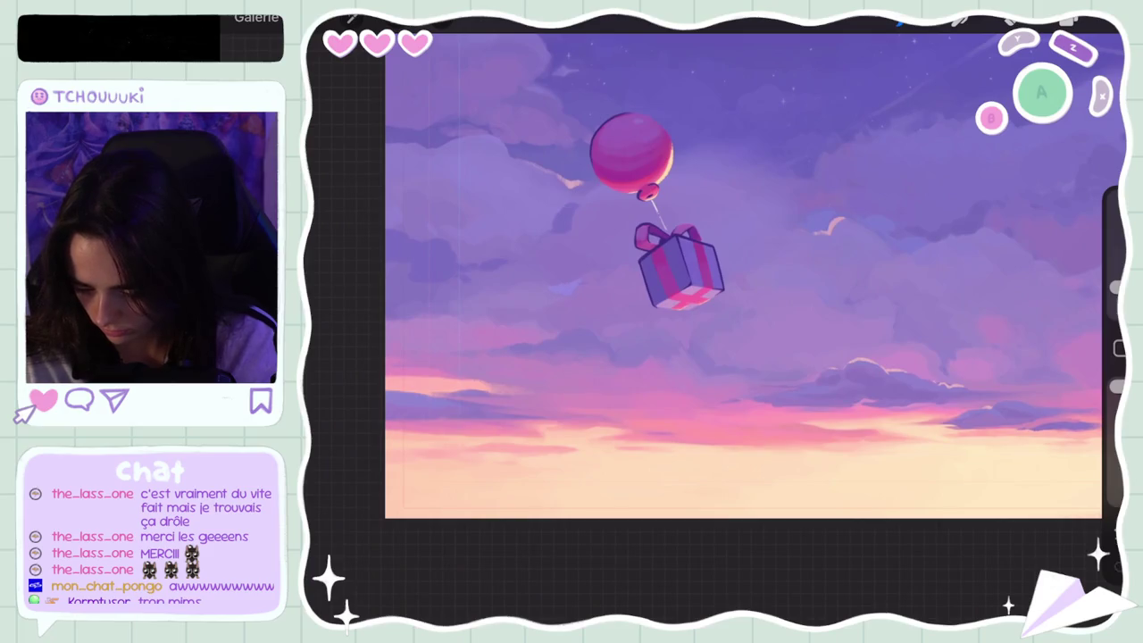
pyautogui.scroll(-5, 663, 277)
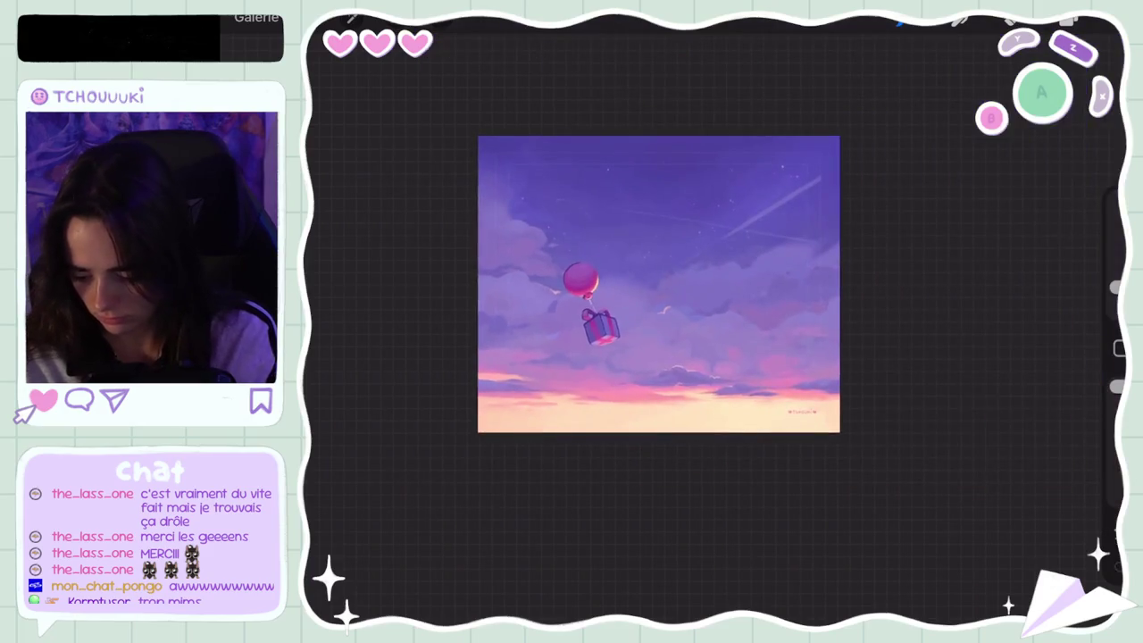
pyautogui.hotkey('ctrl', 'z')
pyautogui.scroll(5, 659, 284)
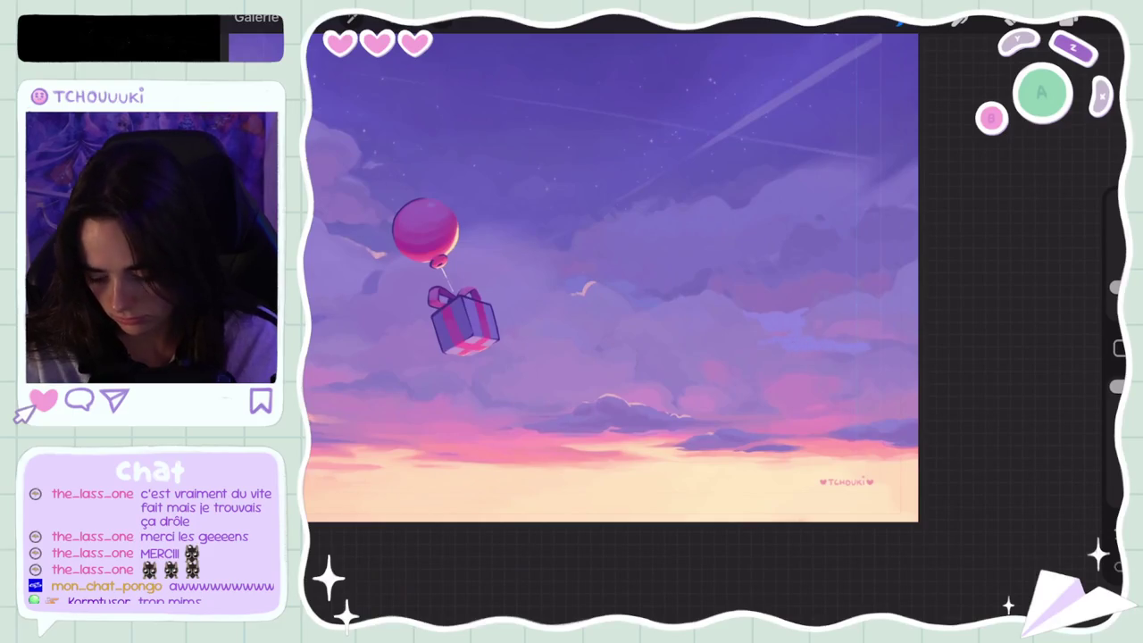
pyautogui.scroll(-5, 612, 277)
pyautogui.hotkey('ctrl', 'z')
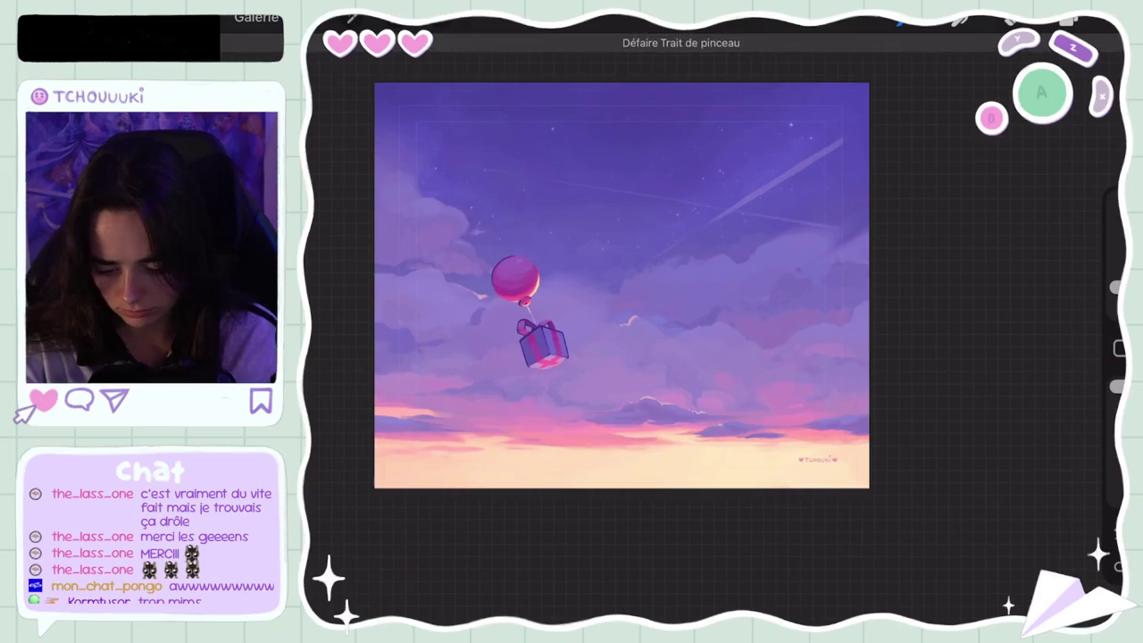
# Nudge the paint colour slightly and undo two more strokes
pyautogui.click(1041, 93)
pyautogui.moveTo(906, 119); pyautogui.dragTo(912, 128)
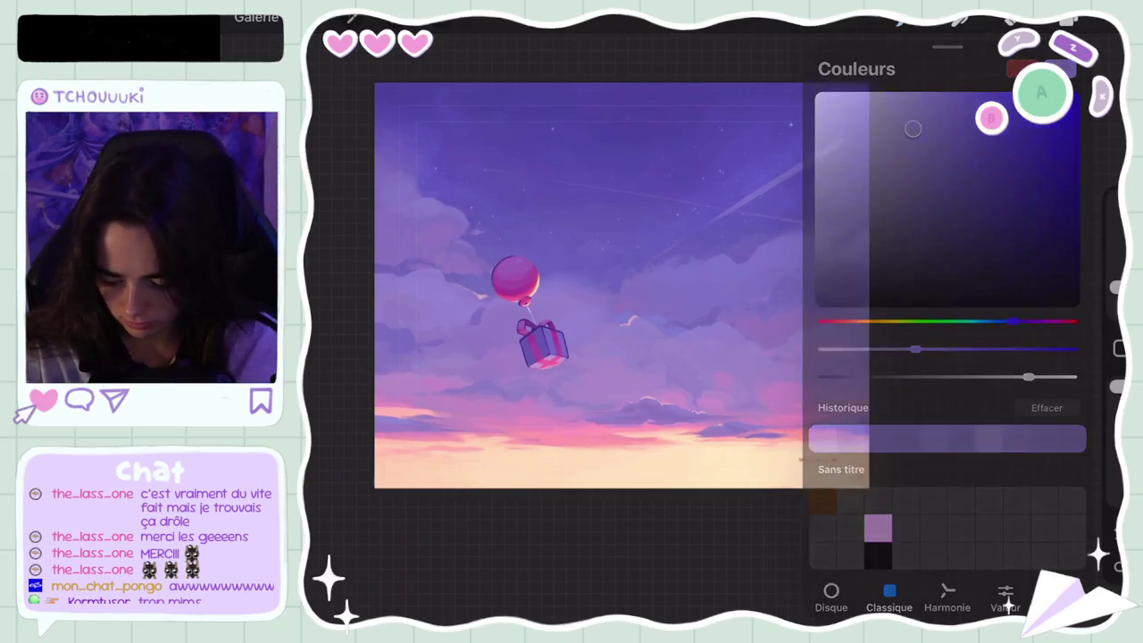
pyautogui.scroll(3, 621, 286)
pyautogui.hotkey('ctrl', 'z')
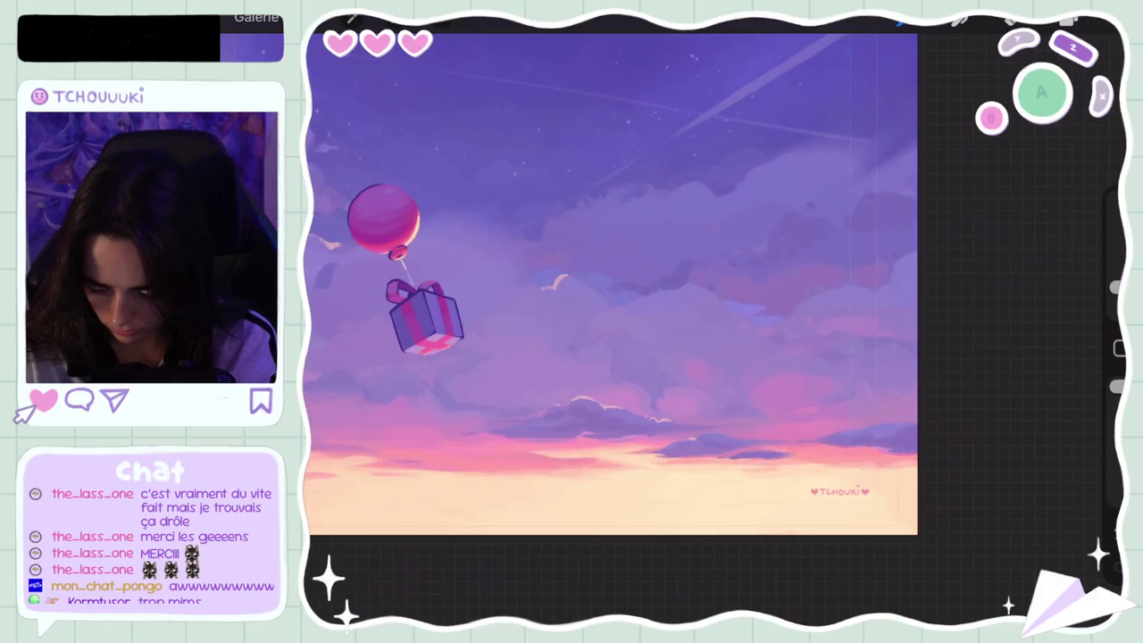
pyautogui.scroll(-3, 612, 284)
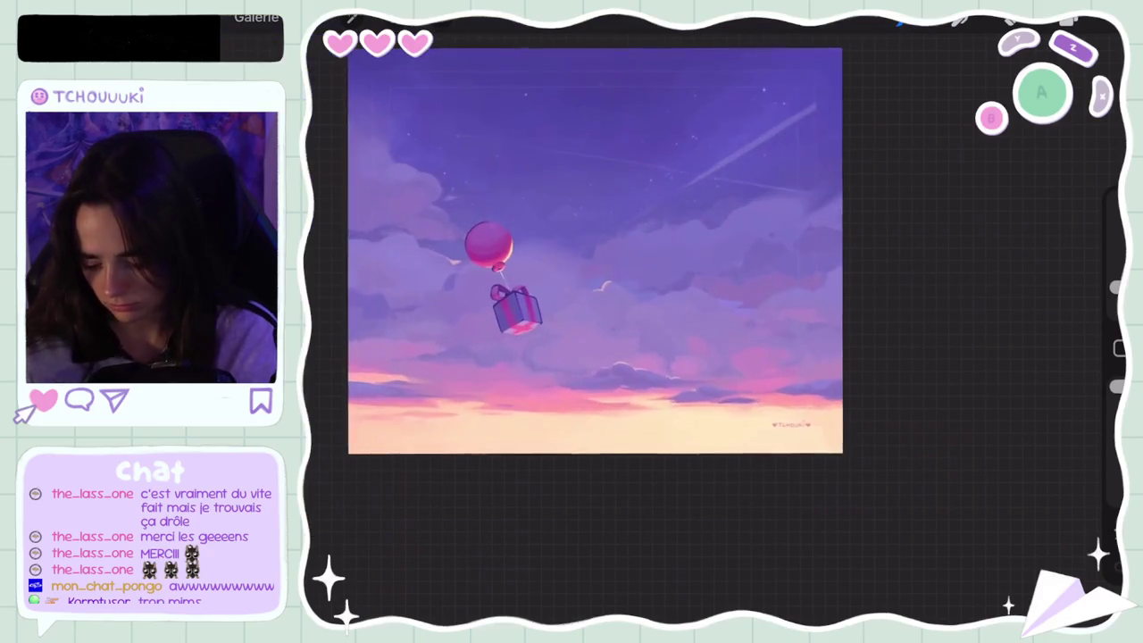
pyautogui.hotkey('ctrl', 'z')
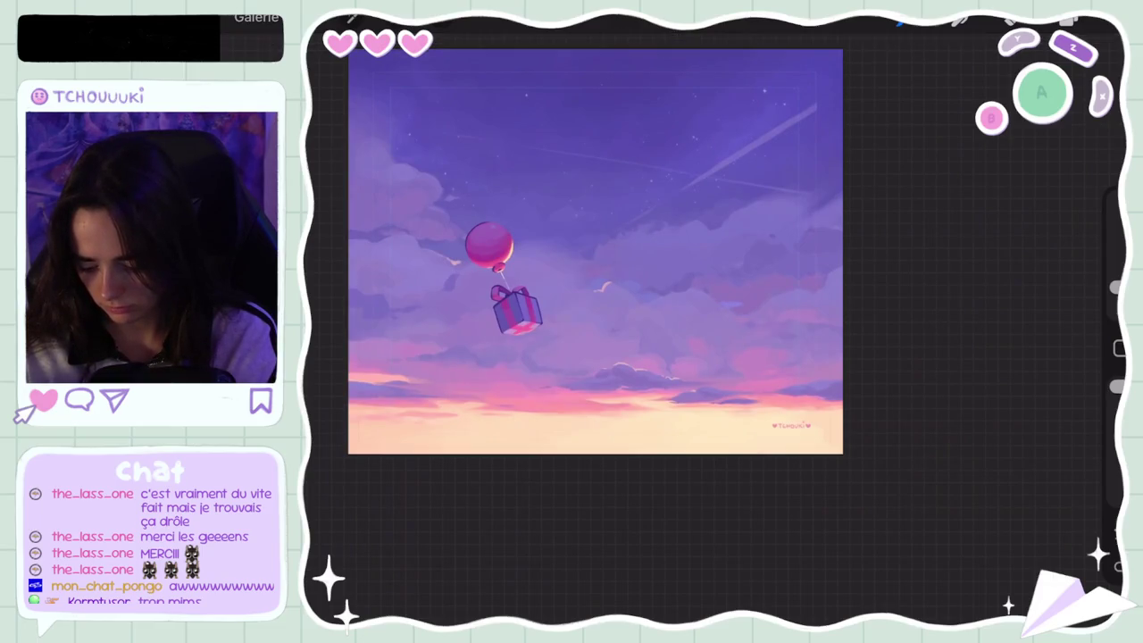
# Adjust the paint colour again and undo the light cloud strokes
pyautogui.hotkey('ctrl', 'z')
pyautogui.moveTo(910, 130); pyautogui.dragTo(893, 130)
pyautogui.click(1068, 20)
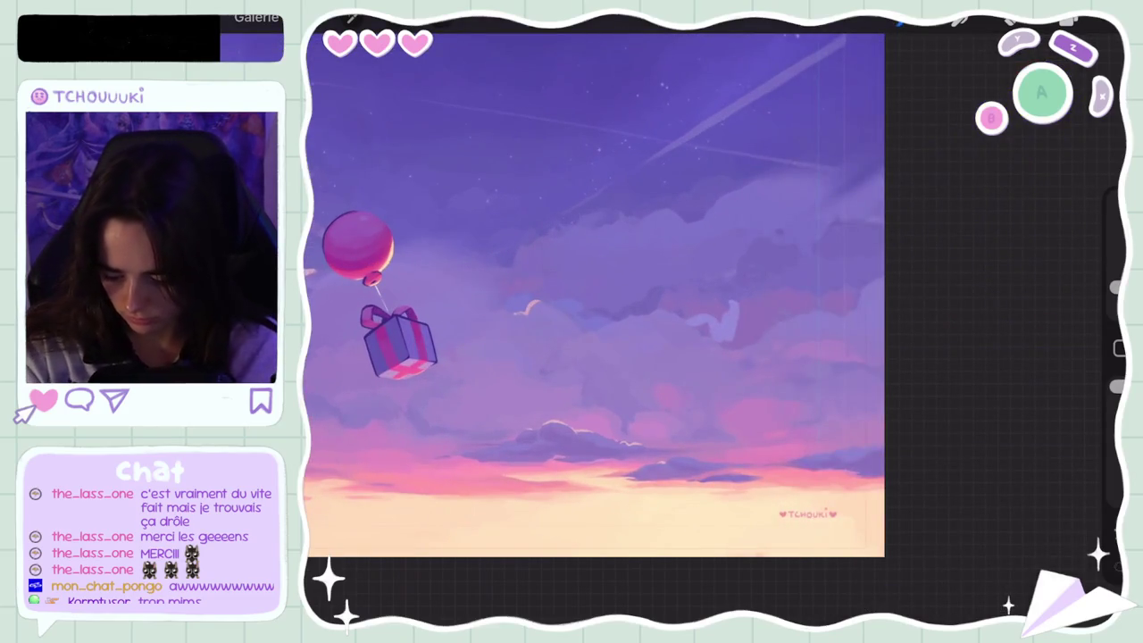
pyautogui.hotkey('ctrl', 'z')
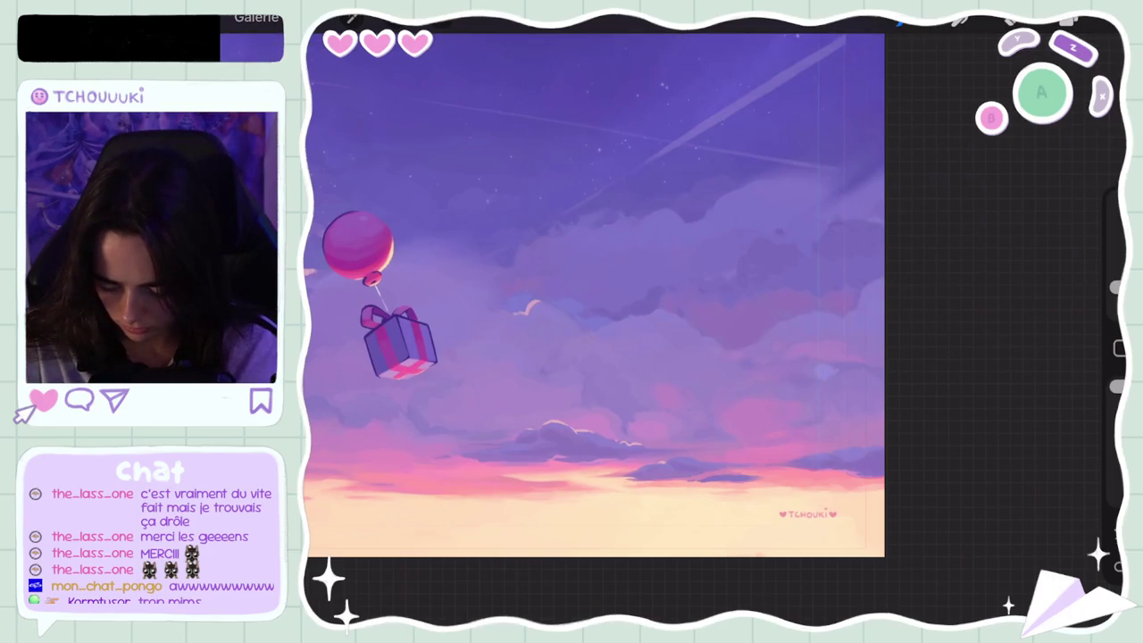
pyautogui.hotkey('ctrl', 'z')
pyautogui.hotkey('ctrl', 'z')
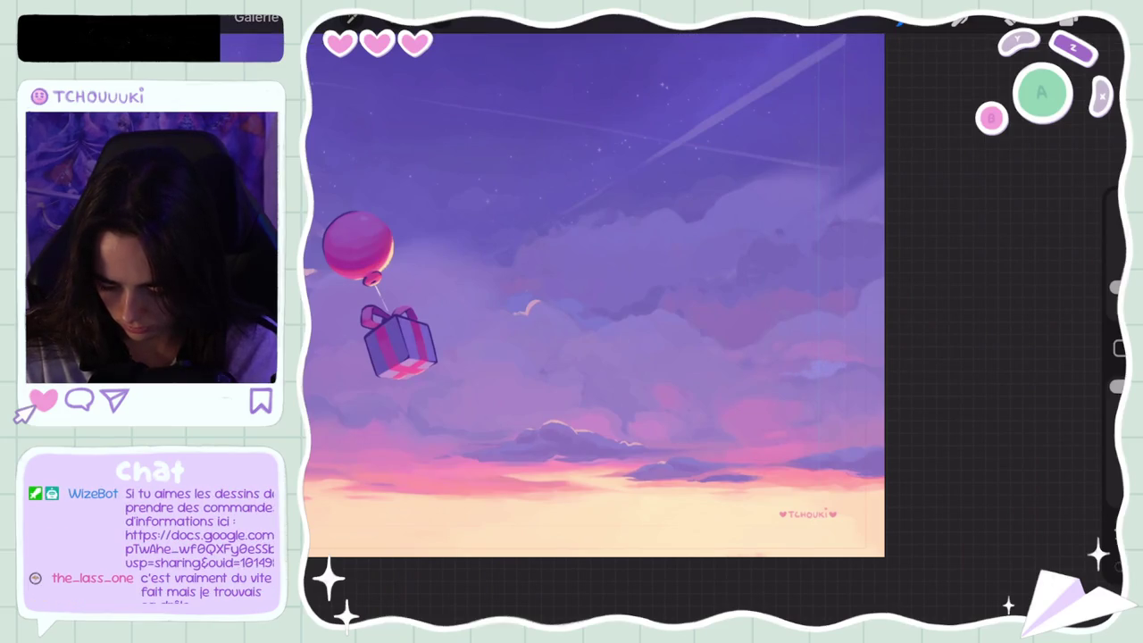
# Undo two more brush strokes to restore the earlier sky
pyautogui.scroll(-5, 593, 295)
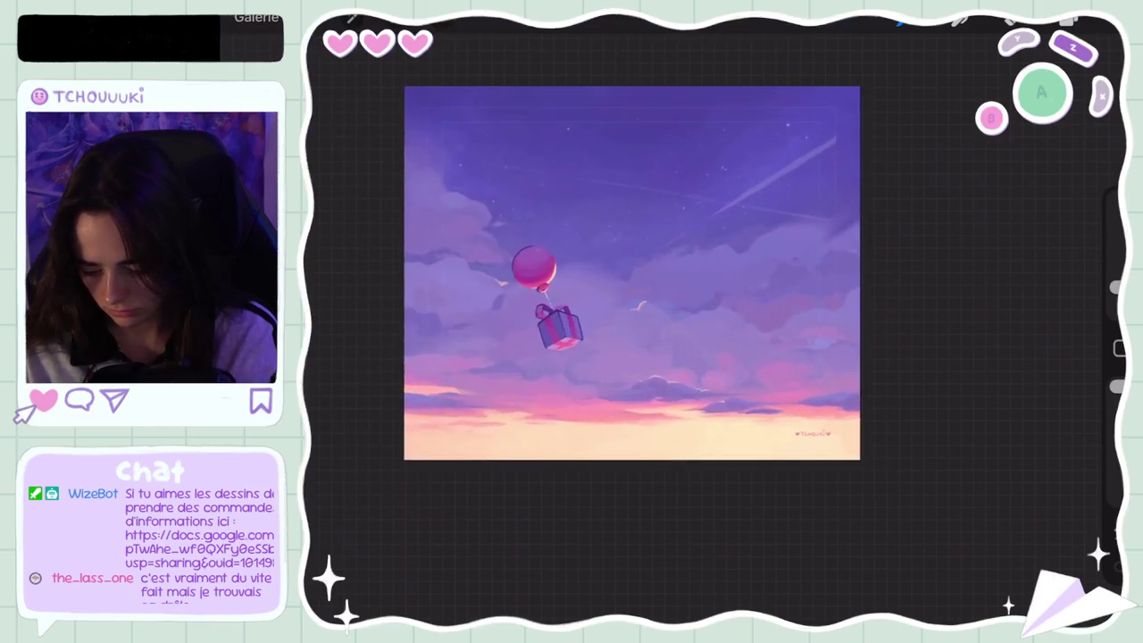
pyautogui.hotkey('ctrl', 'z')
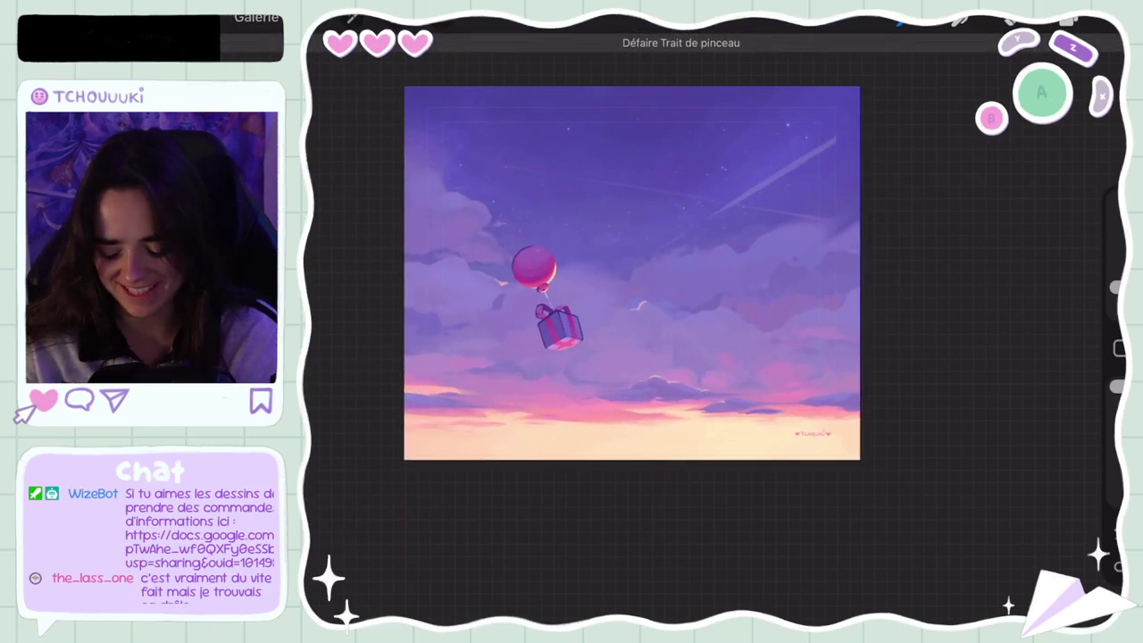
pyautogui.scroll(5, 743, 371)
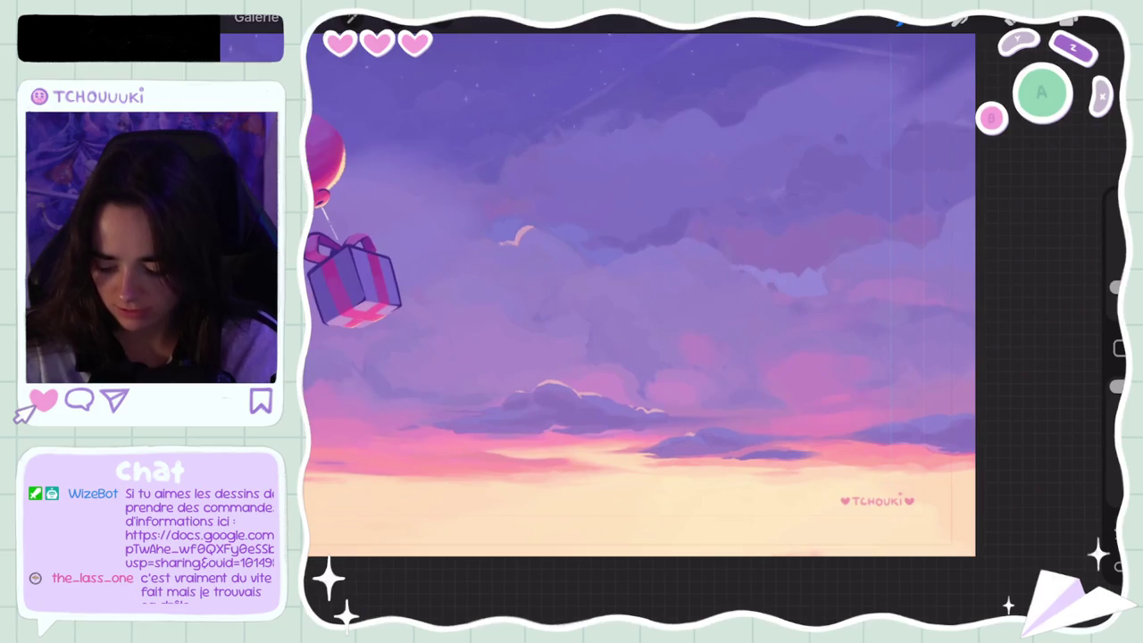
pyautogui.scroll(-5, 639, 295)
pyautogui.hotkey('ctrl', 'z')
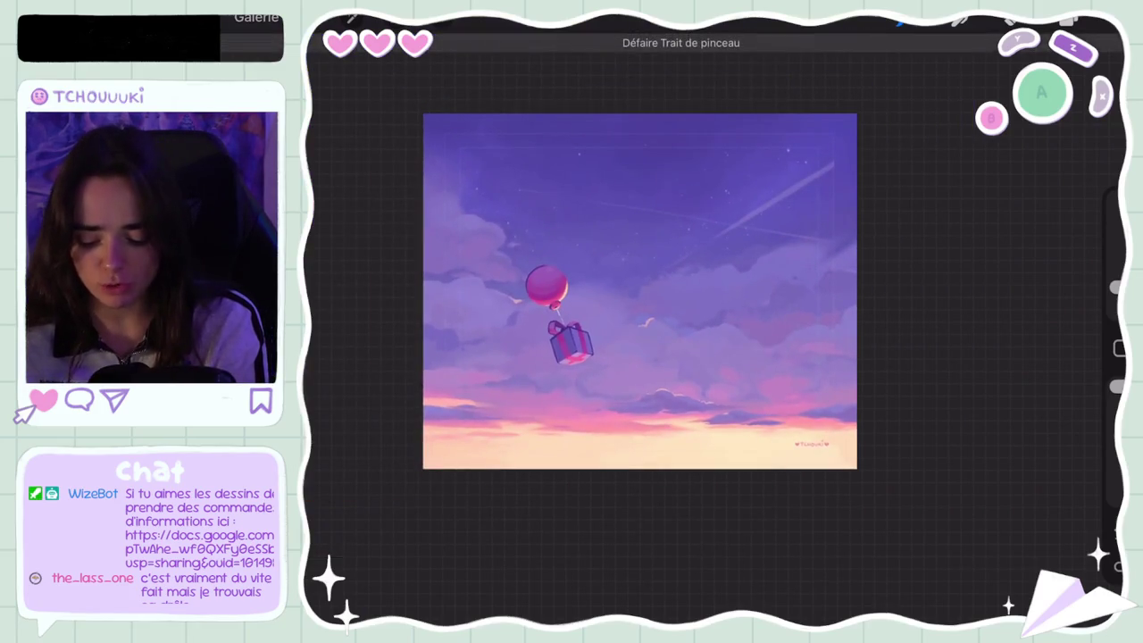
pyautogui.scroll(5, 671, 306)
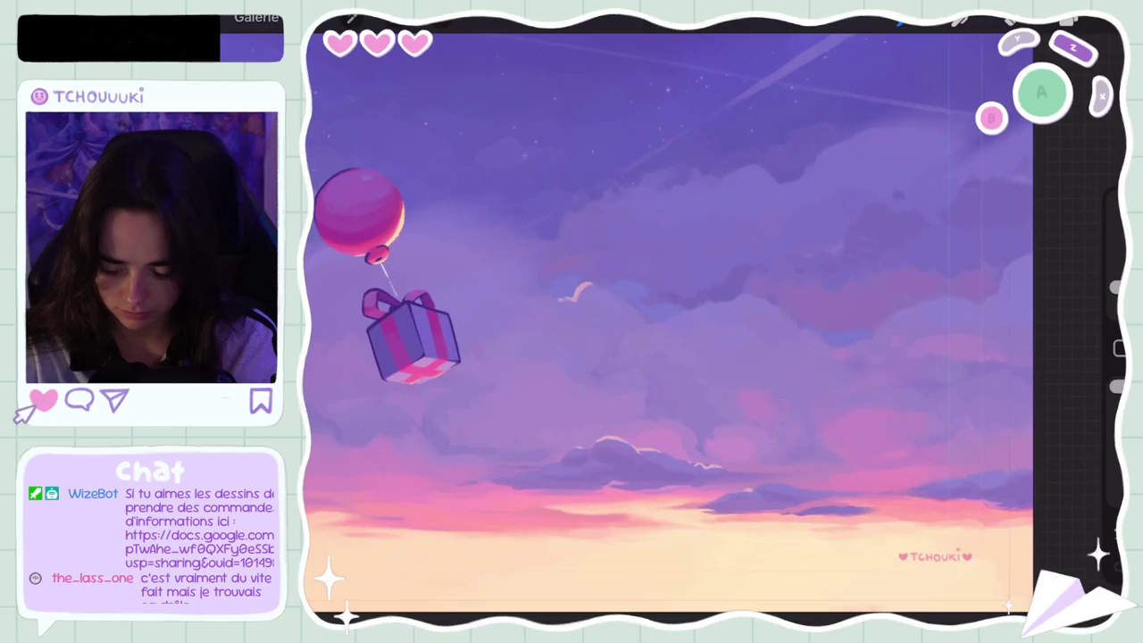
# Shift the hue slightly and sample a colour from the right-hand clouds
pyautogui.click(1070, 20)
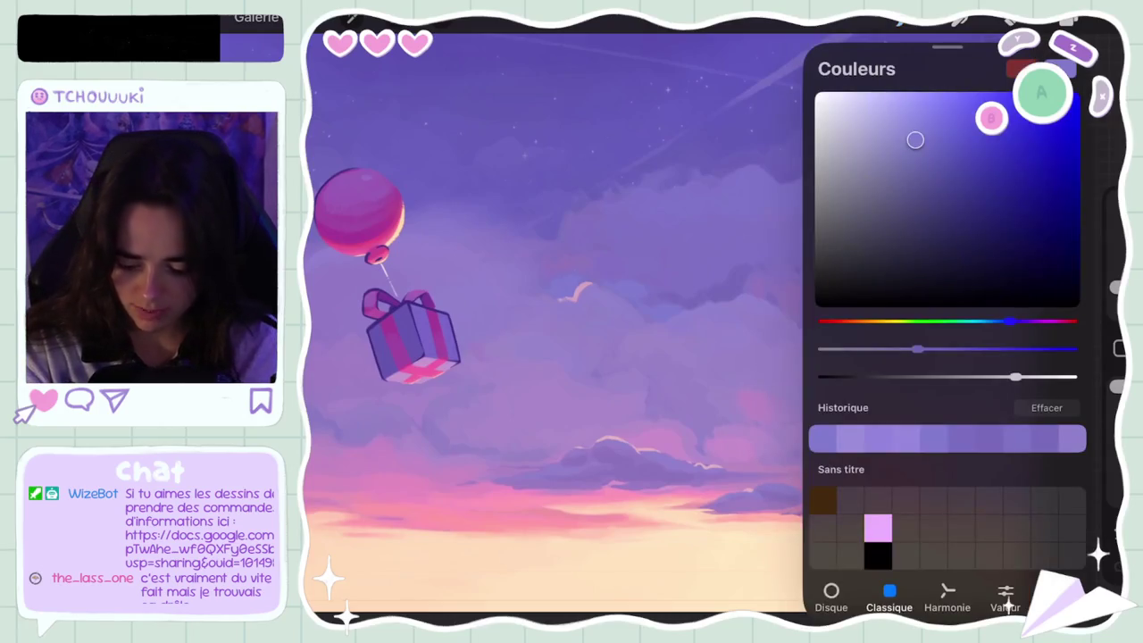
pyautogui.click(1009, 321)
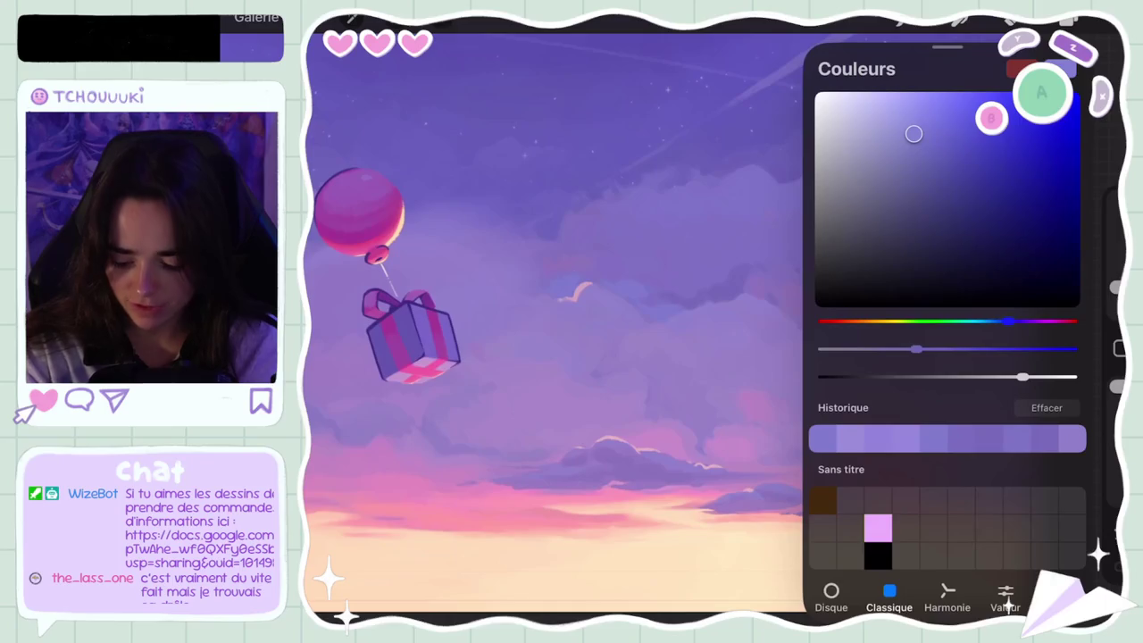
pyautogui.click(1070, 20)
pyautogui.click(803, 344)
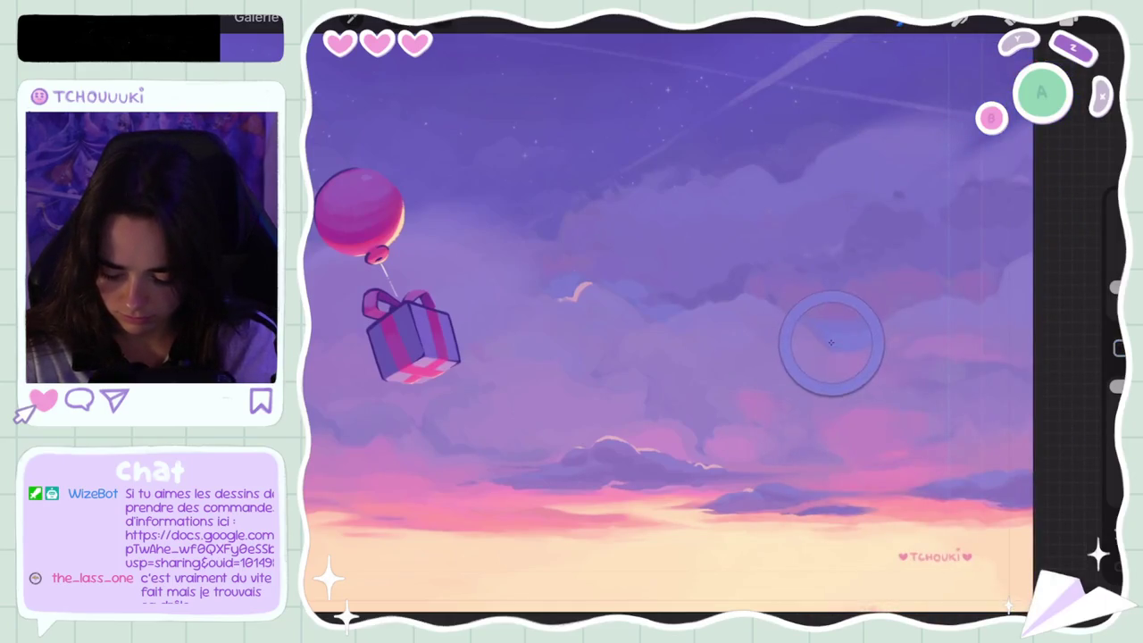
# Undo the last stroke and sample a purple from the middle clouds
pyautogui.scroll(3, 706, 330)
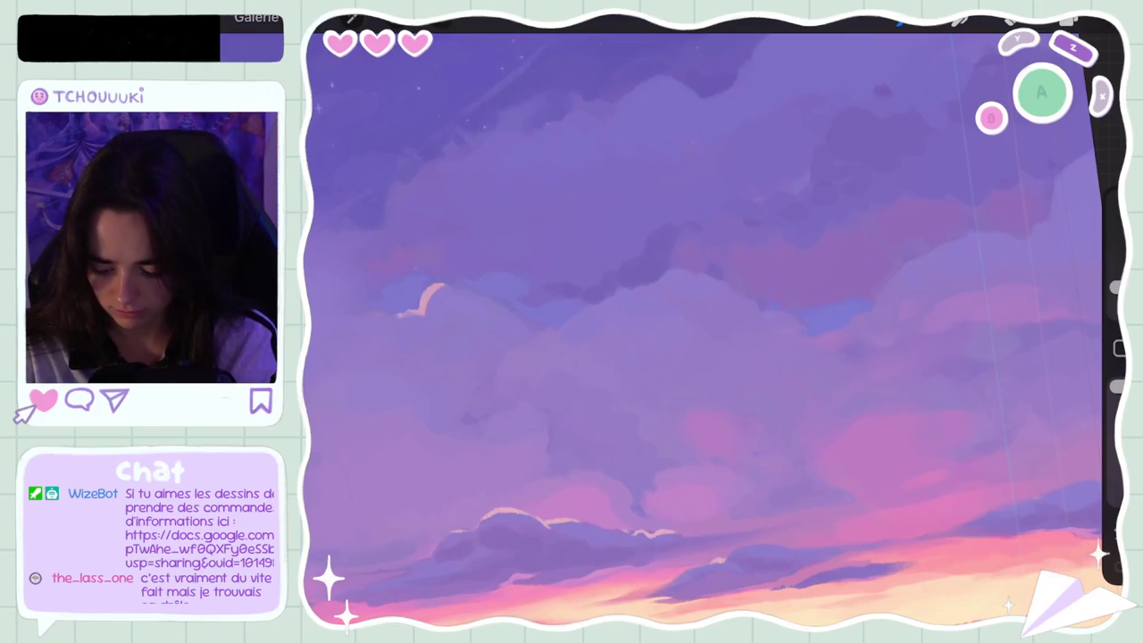
pyautogui.scroll(-5, 705, 331)
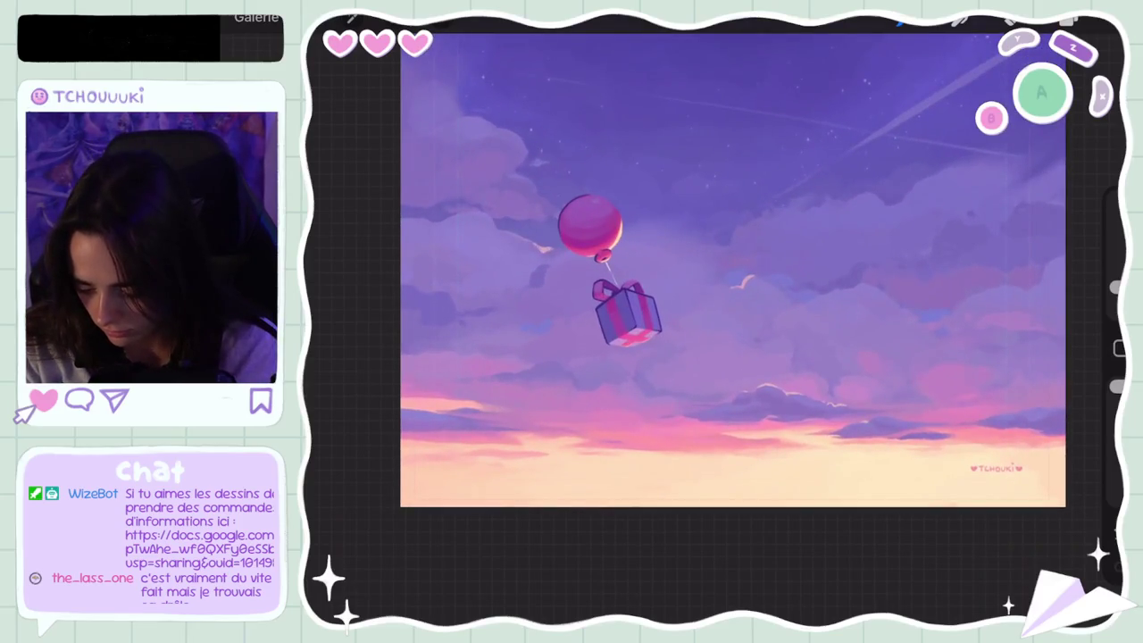
pyautogui.hotkey('ctrl', 'z')
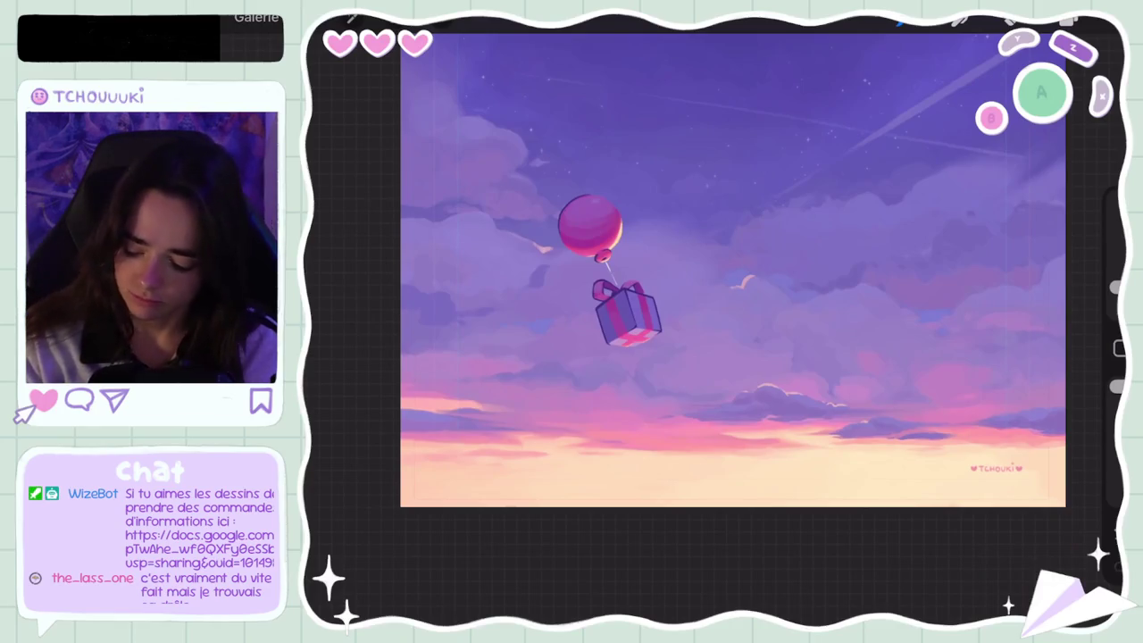
pyautogui.moveTo(485, 324); pyautogui.dragTo(566, 331)
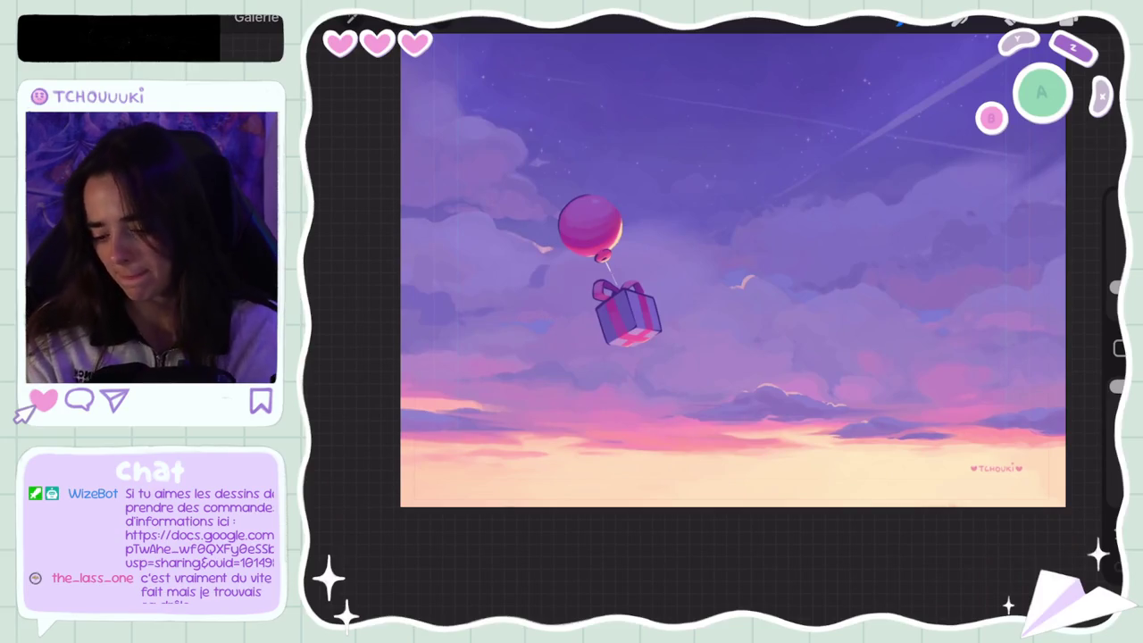
# Adjust the paint colour slightly and undo the last stroke
pyautogui.scroll(-3, 732, 268)
pyautogui.scroll(5, 657, 277)
pyautogui.scroll(2, 657, 277)
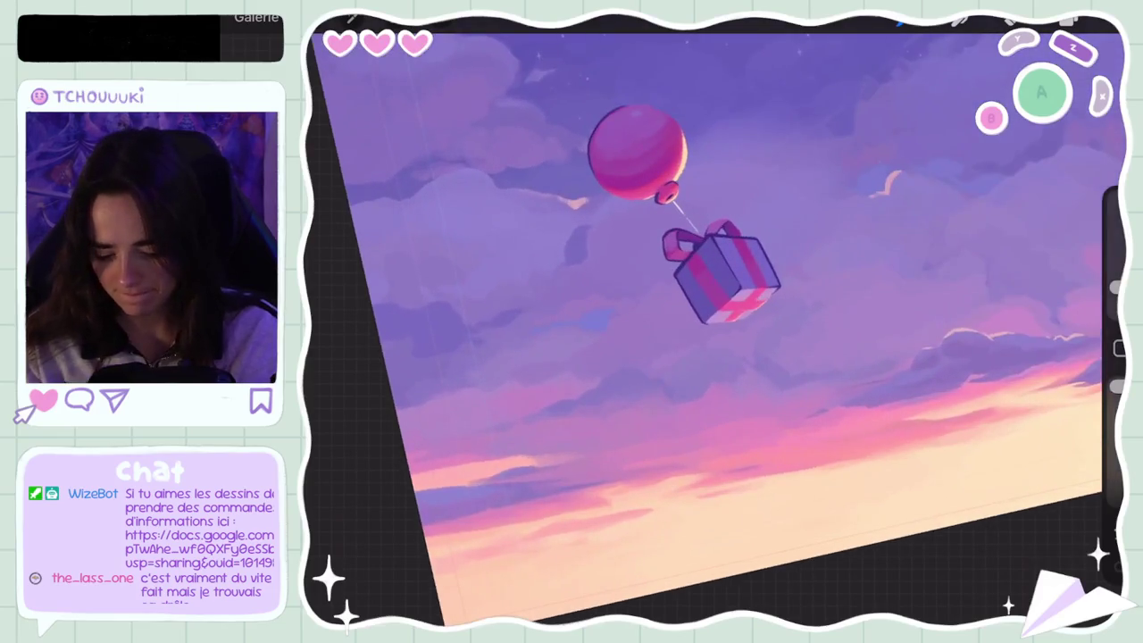
pyautogui.click(1069, 19)
pyautogui.moveTo(911, 133); pyautogui.dragTo(901, 134)
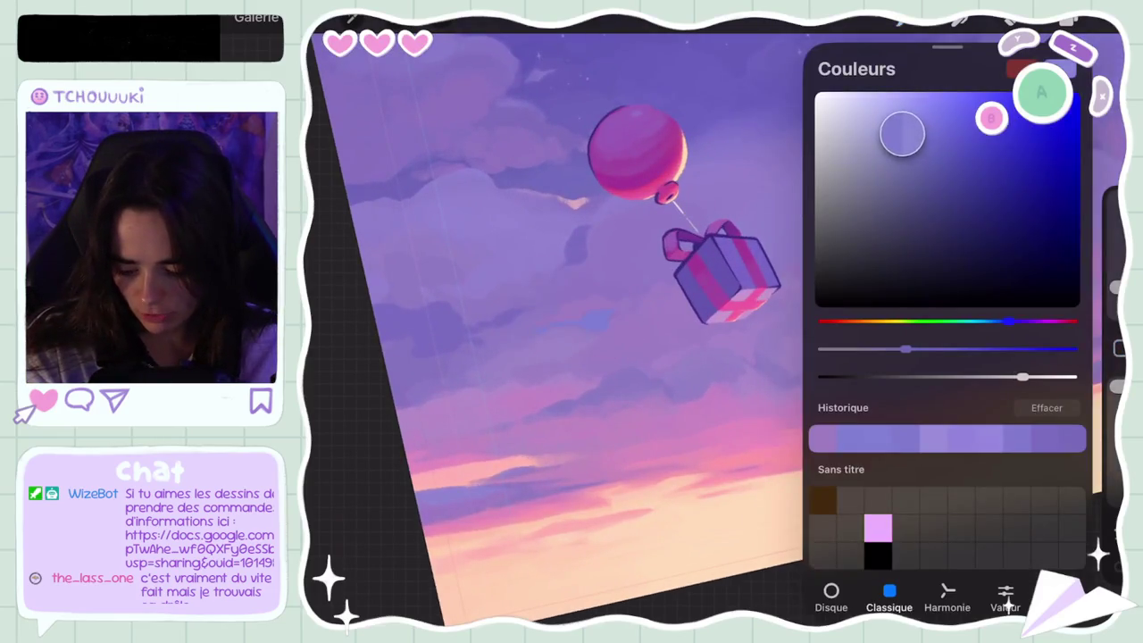
pyautogui.click(1069, 20)
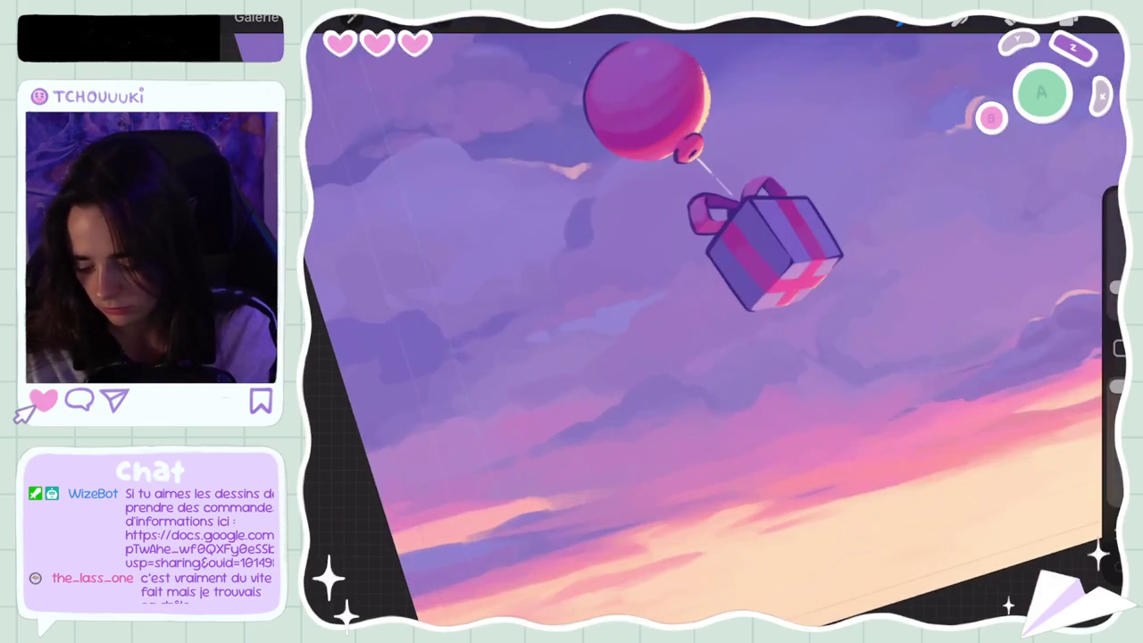
pyautogui.hotkey('ctrl', 'z')
# Paint two darker blue strokes on the clouds beneath the gift
pyautogui.moveTo(563, 326); pyautogui.dragTo(636, 307)
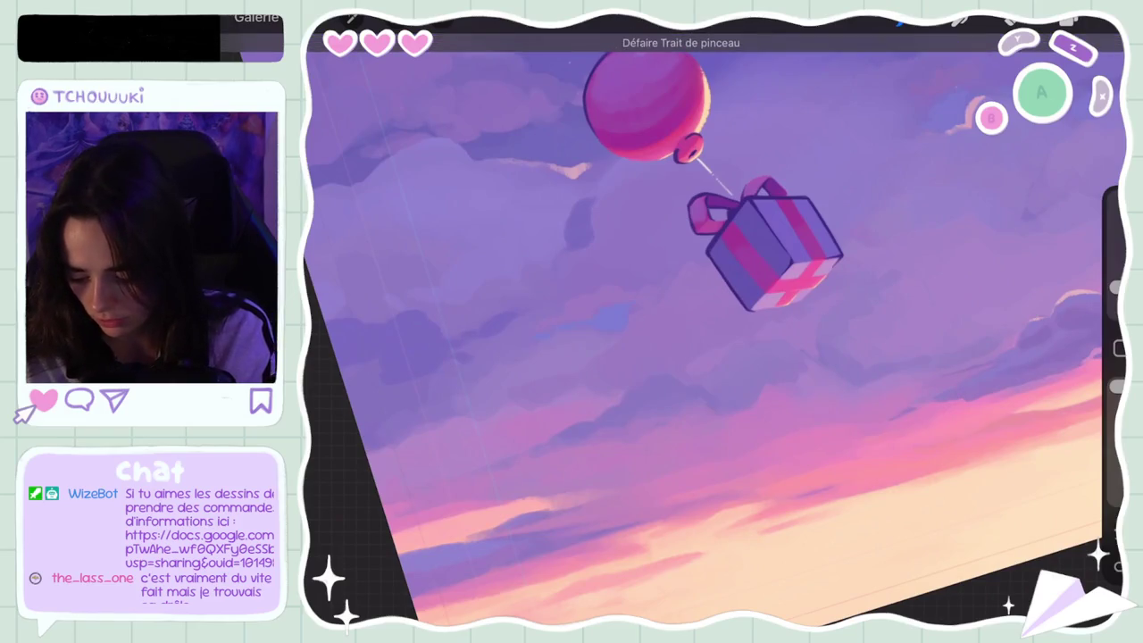
pyautogui.scroll(5, 607, 322)
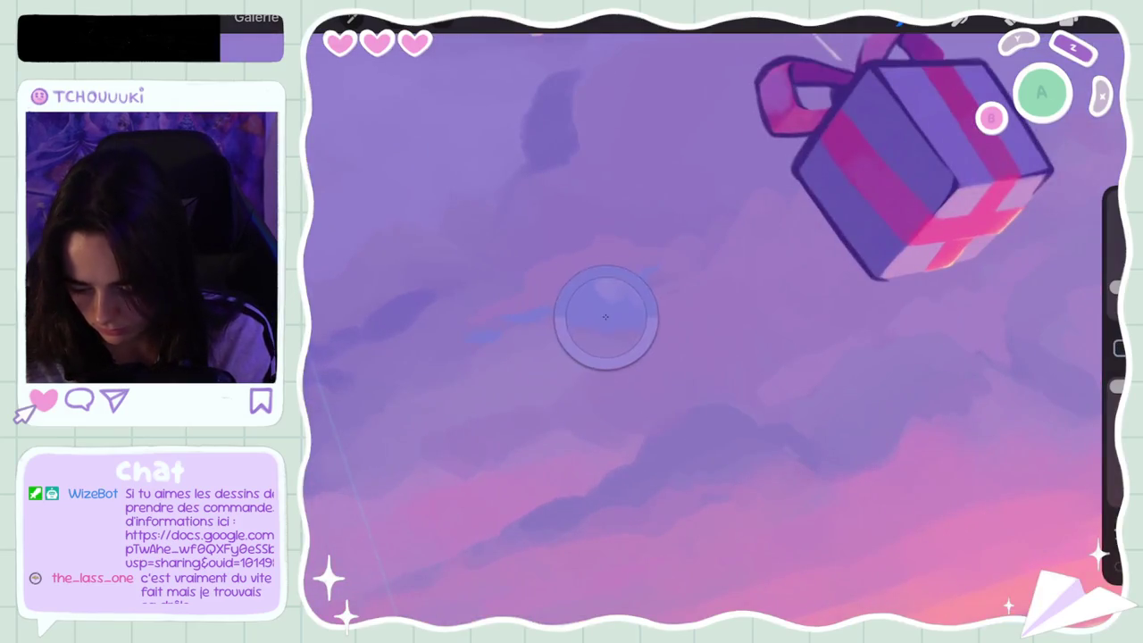
pyautogui.moveTo(605, 302); pyautogui.dragTo(648, 277)
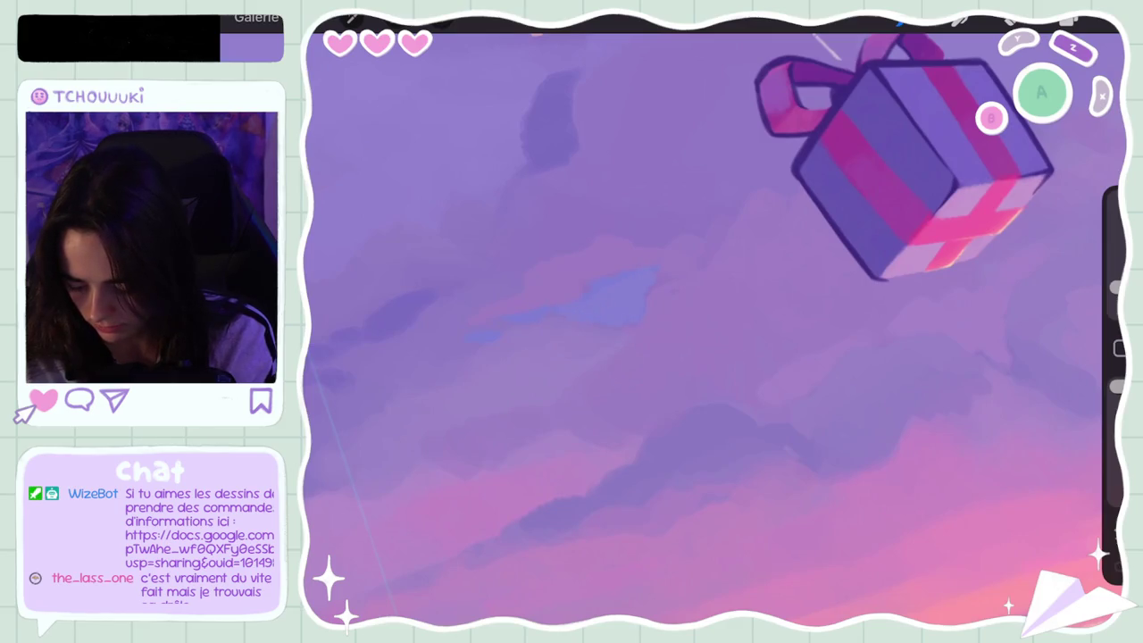
pyautogui.scroll(-5, 714, 322)
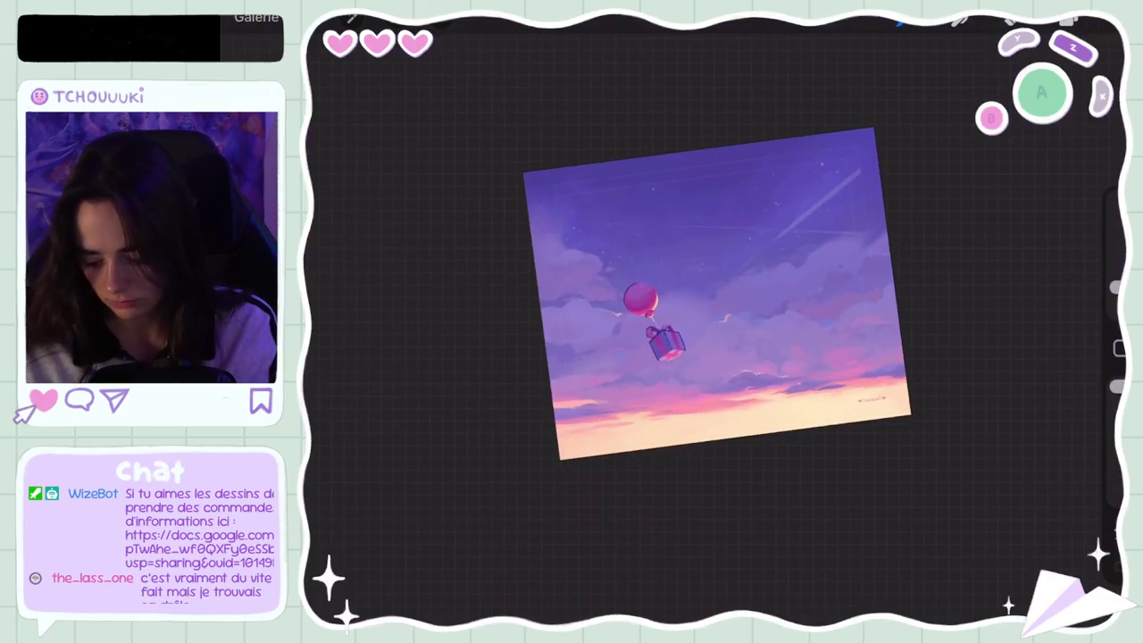
# Select the bottom sky layer Calque 1
pyautogui.click(1069, 19)
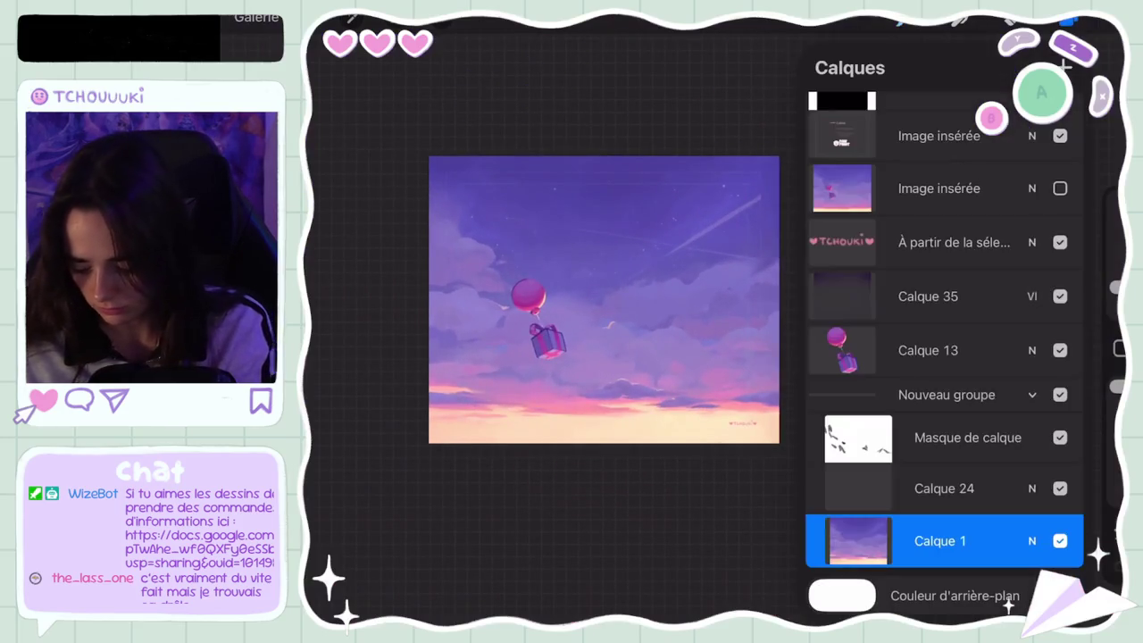
pyautogui.scroll(1, 604, 299)
pyautogui.scroll(3, 581, 303)
pyautogui.scroll(3, 581, 303)
pyautogui.click(1069, 19)
pyautogui.scroll(-2, 714, 321)
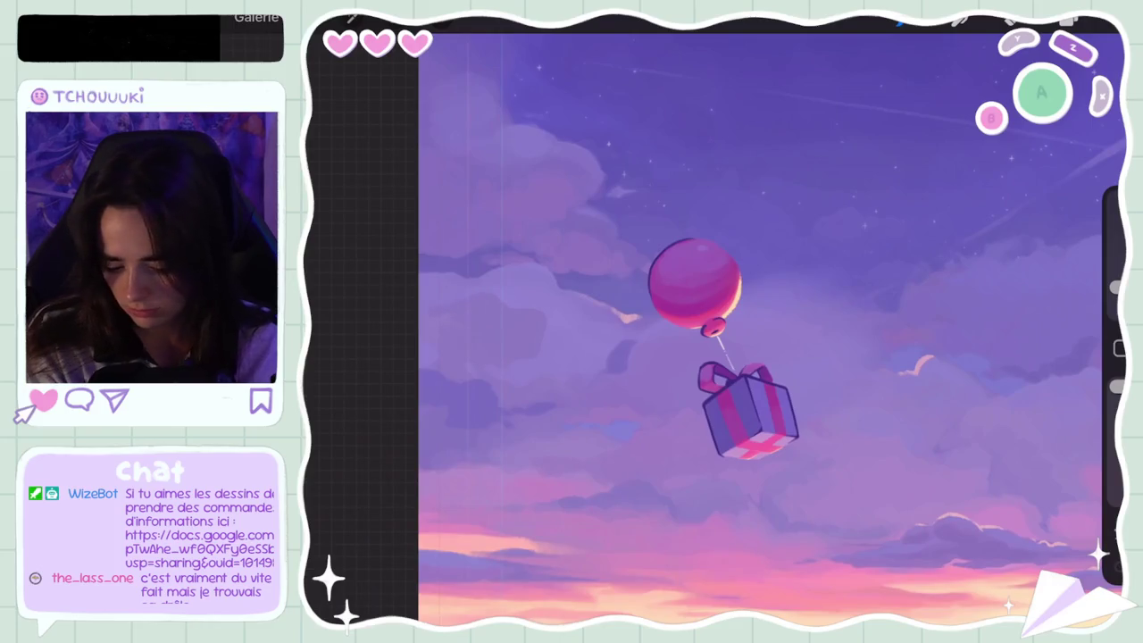
# Enlarge the brush and undo two trial strokes near the balloon
pyautogui.moveTo(1116, 287); pyautogui.dragTo(1117, 259)
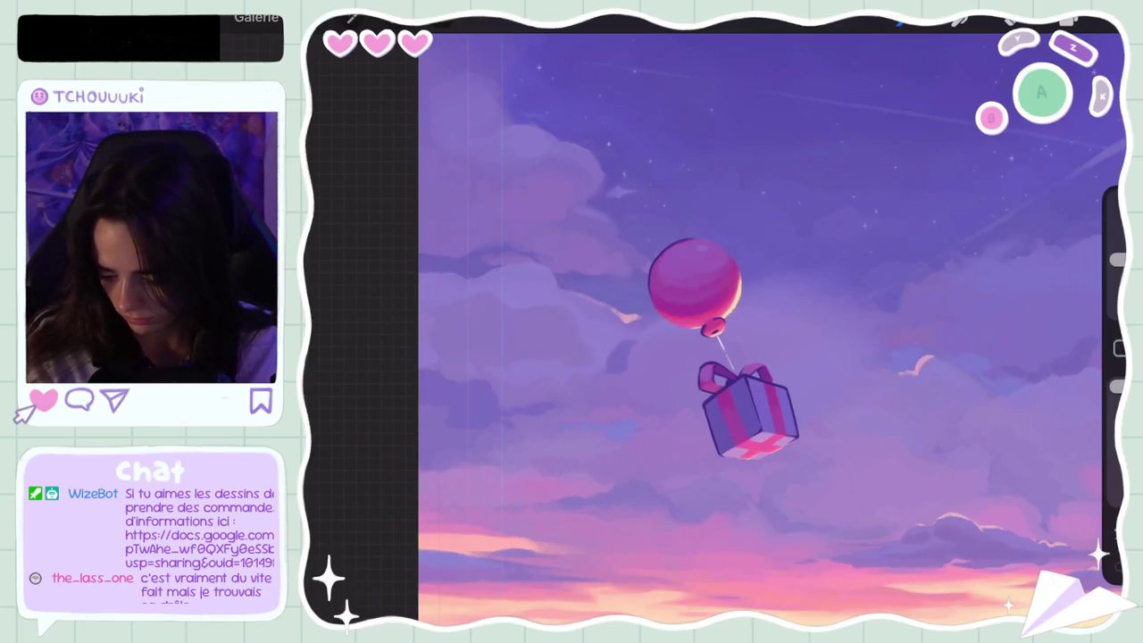
pyautogui.hotkey('ctrl', 'z')
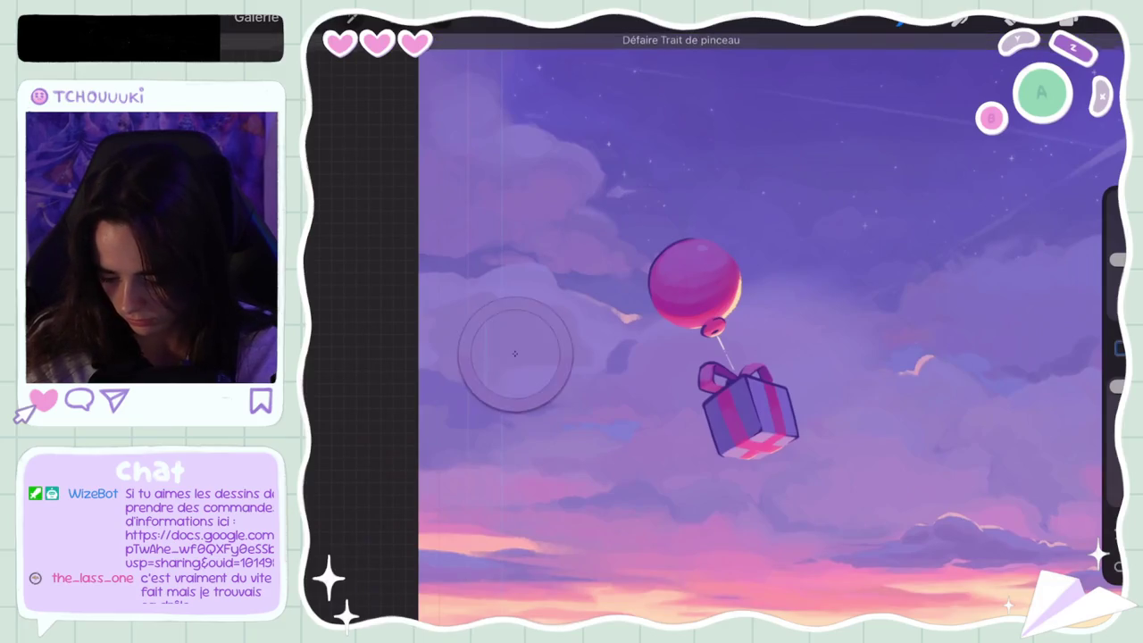
pyautogui.hotkey('ctrl', 'z')
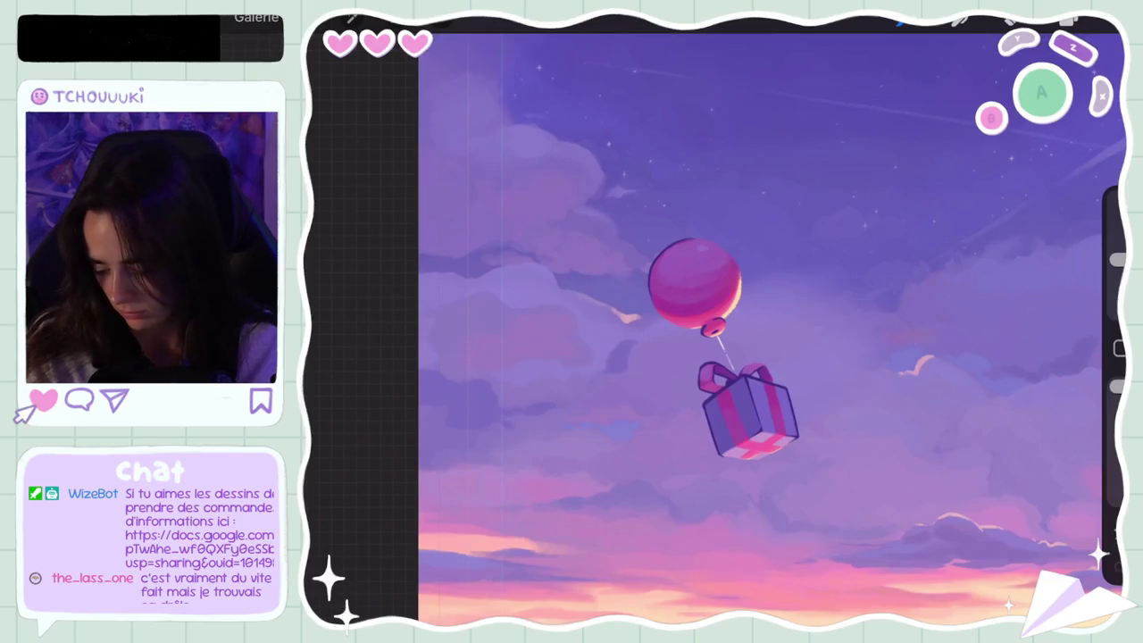
pyautogui.scroll(-5, 773, 326)
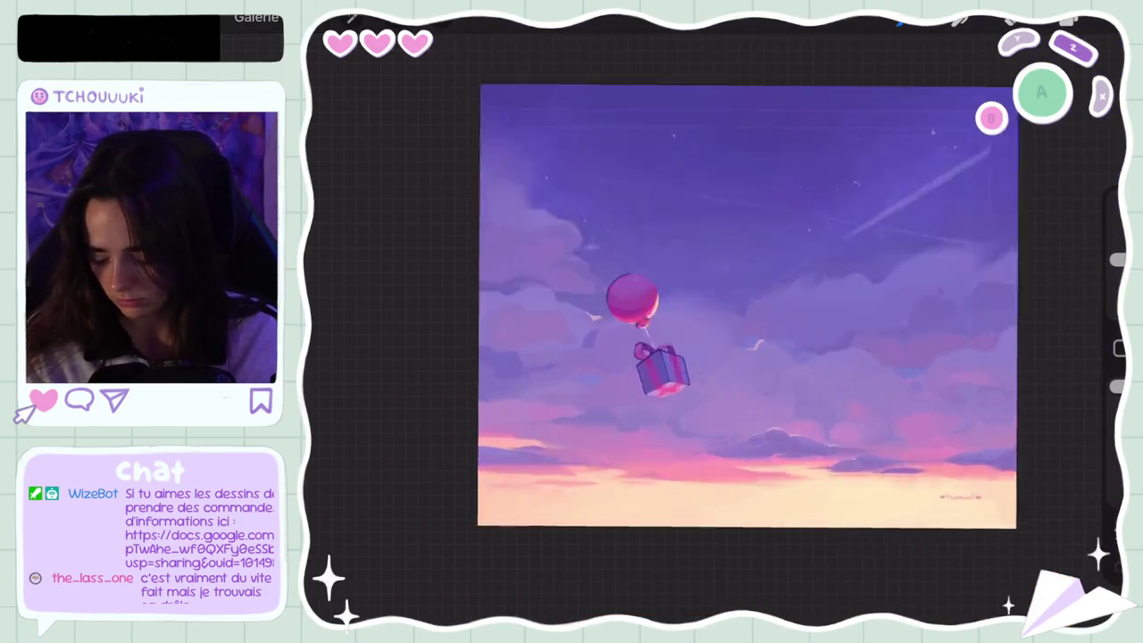
pyautogui.scroll(5, 772, 326)
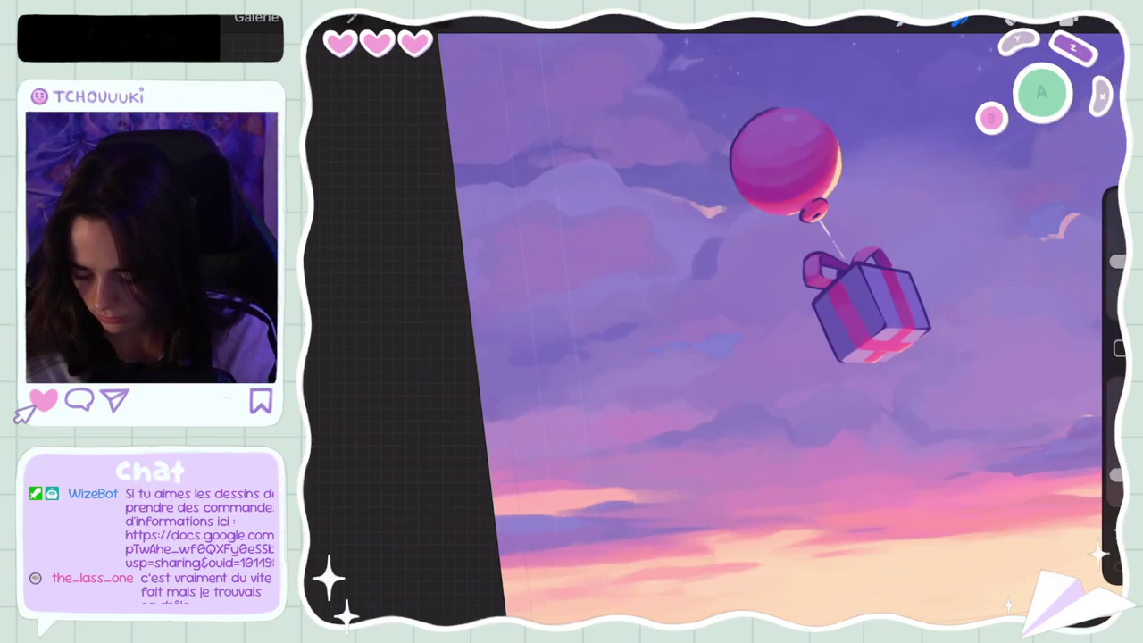
pyautogui.scroll(-5, 772, 326)
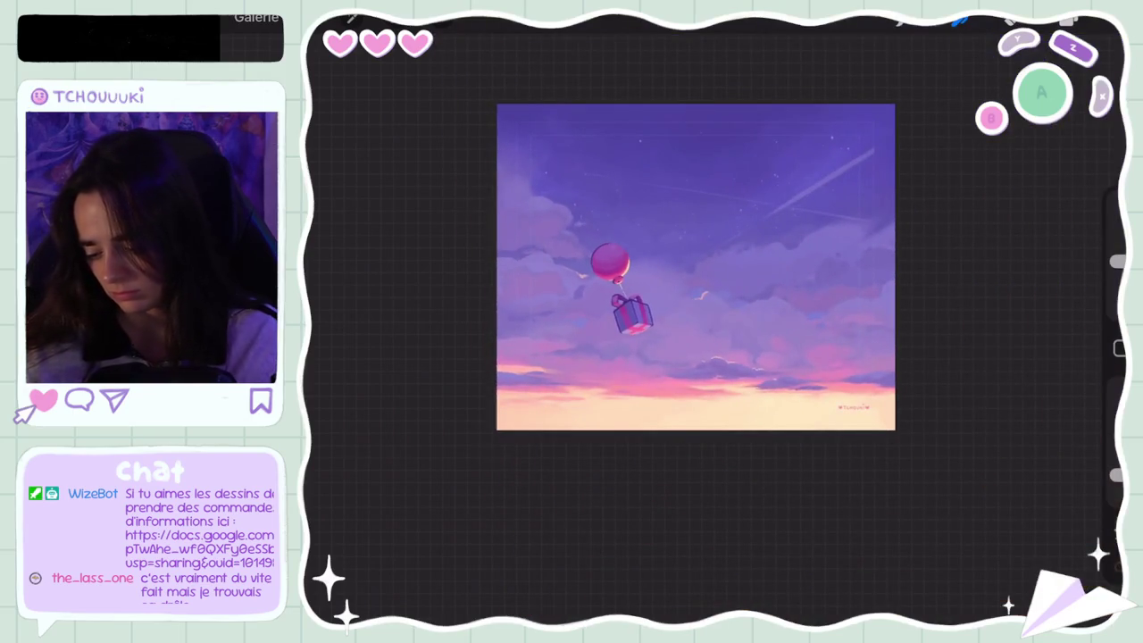
pyautogui.scroll(5, 514, 277)
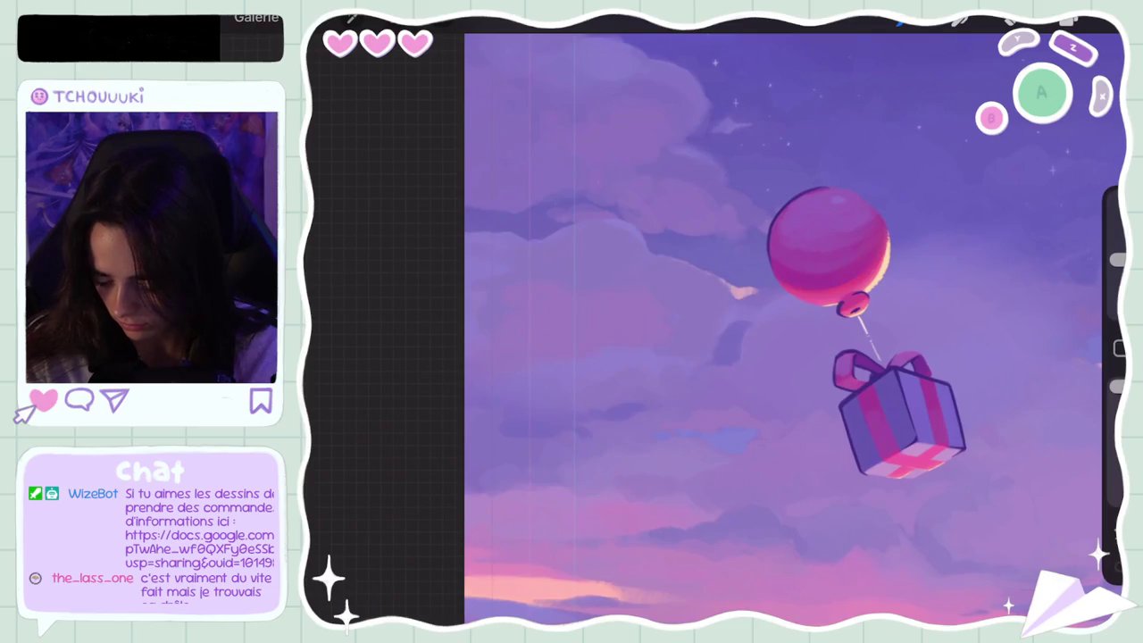
pyautogui.scroll(-5, 795, 328)
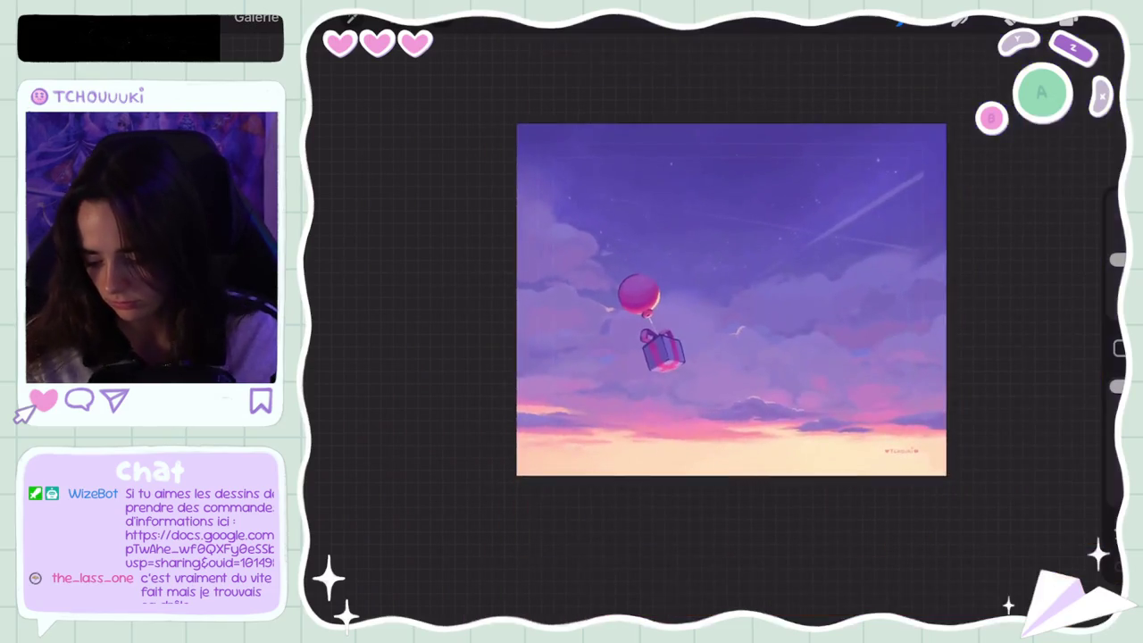
pyautogui.scroll(5, 795, 328)
pyautogui.click(543, 338)
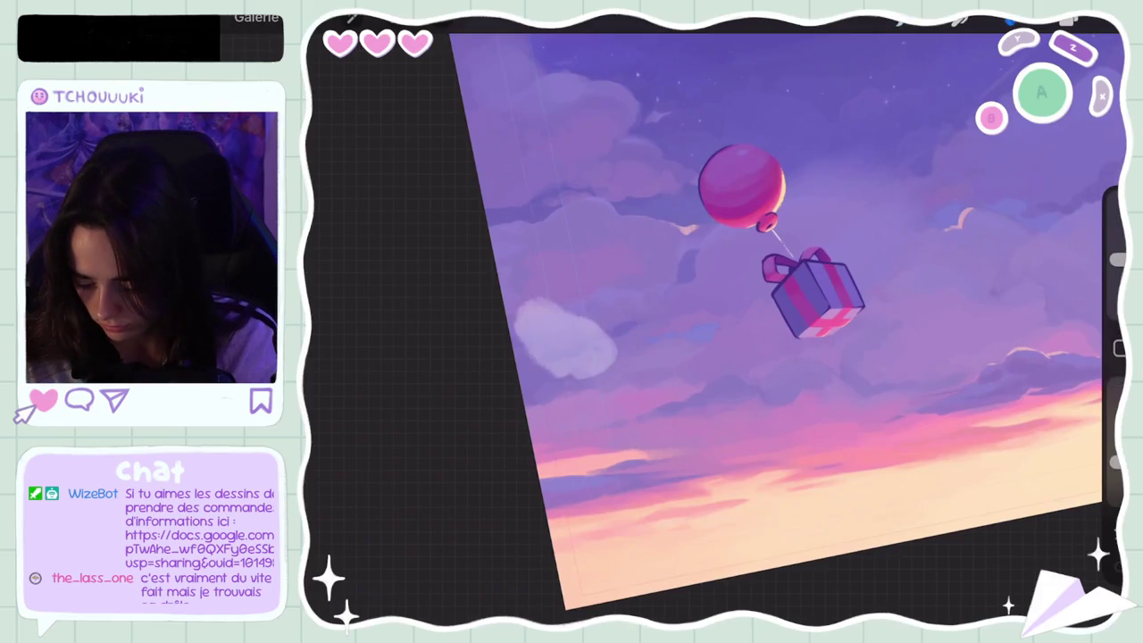
pyautogui.hotkey('ctrl', 'z')
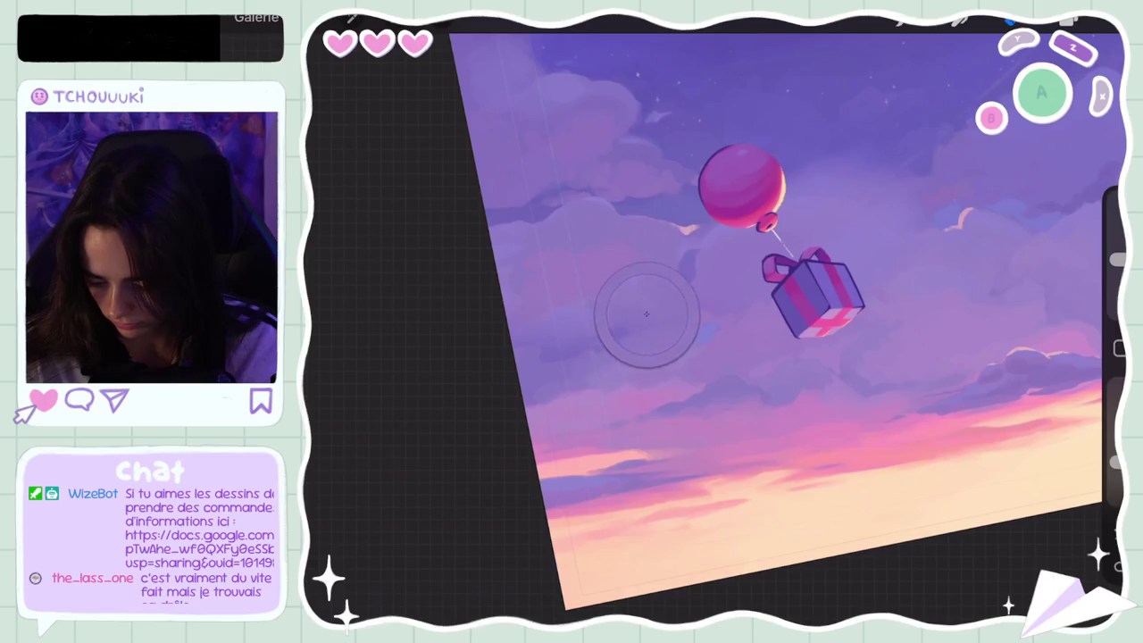
pyautogui.moveTo(547, 321); pyautogui.dragTo(586, 321)
pyautogui.hotkey('ctrl', 'z')
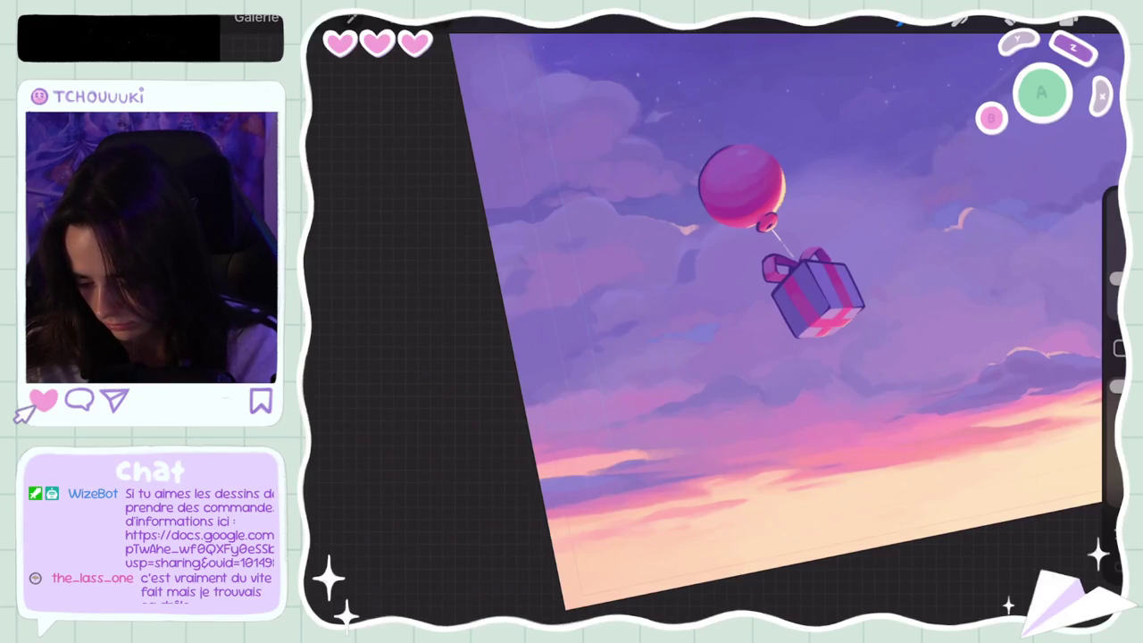
pyautogui.scroll(-5, 786, 321)
pyautogui.scroll(5, 786, 322)
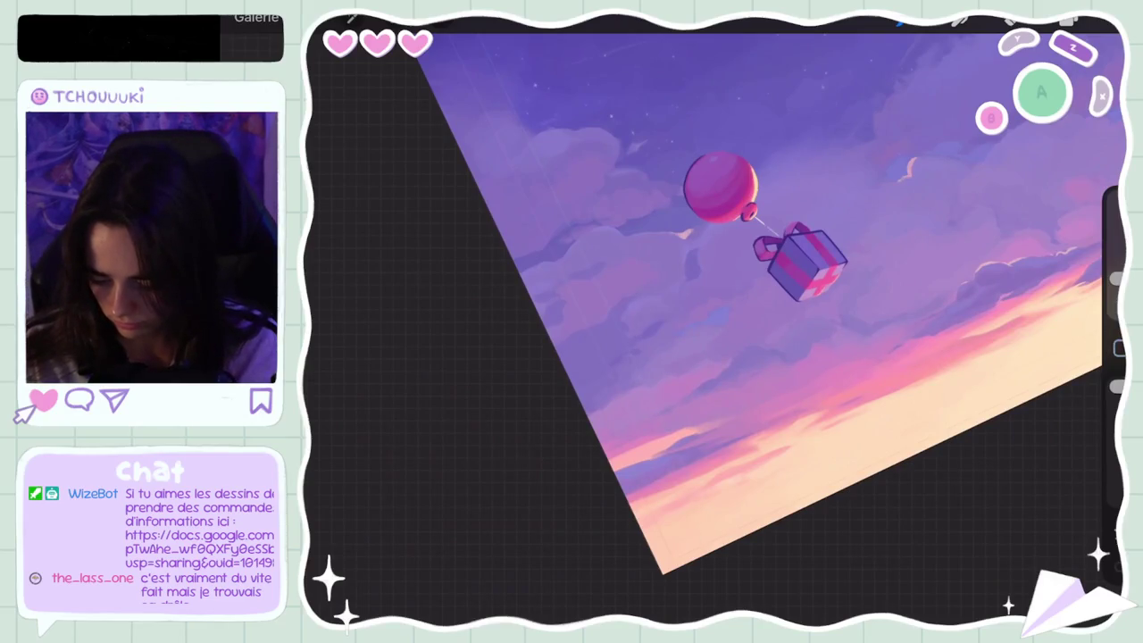
pyautogui.scroll(5, 625, 268)
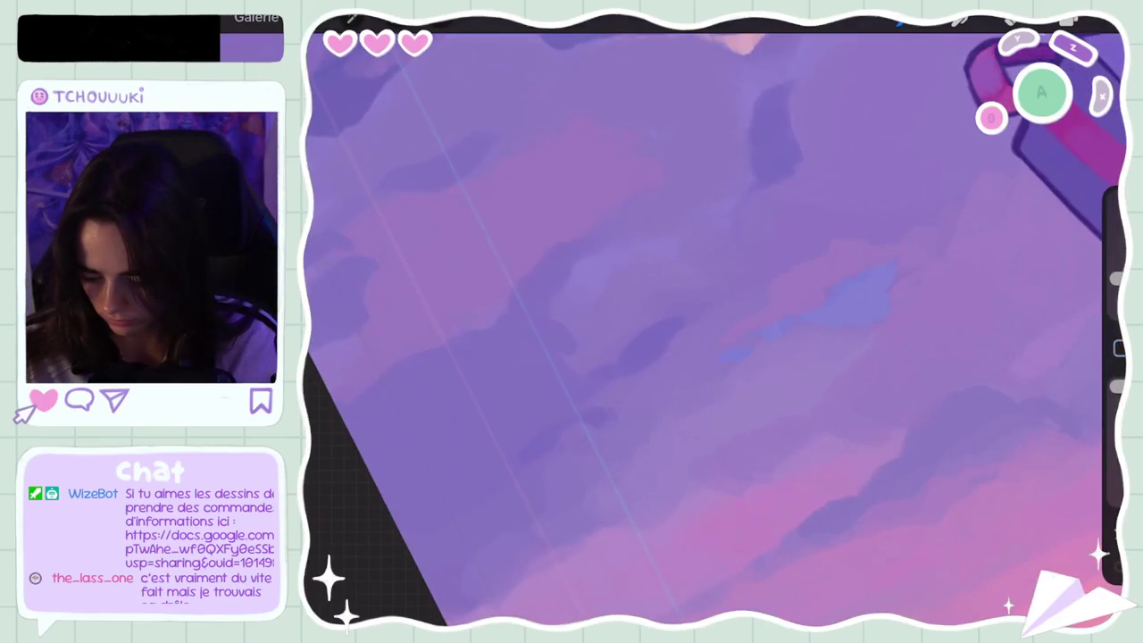
pyautogui.scroll(-5, 714, 322)
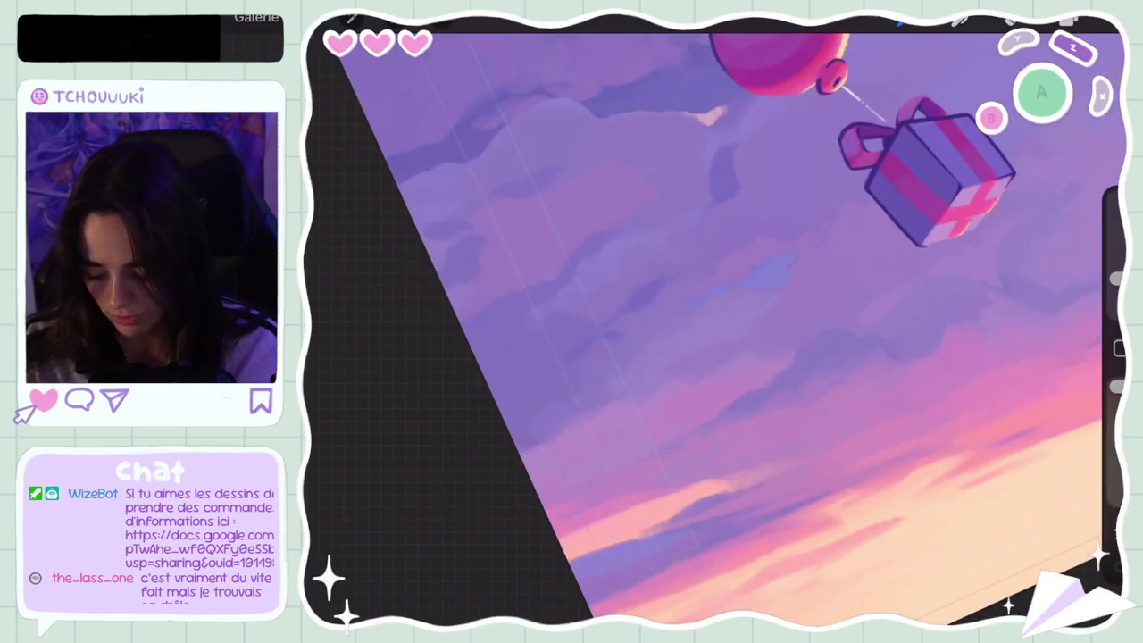
pyautogui.scroll(-3, 714, 321)
pyautogui.hotkey('ctrl', 'z')
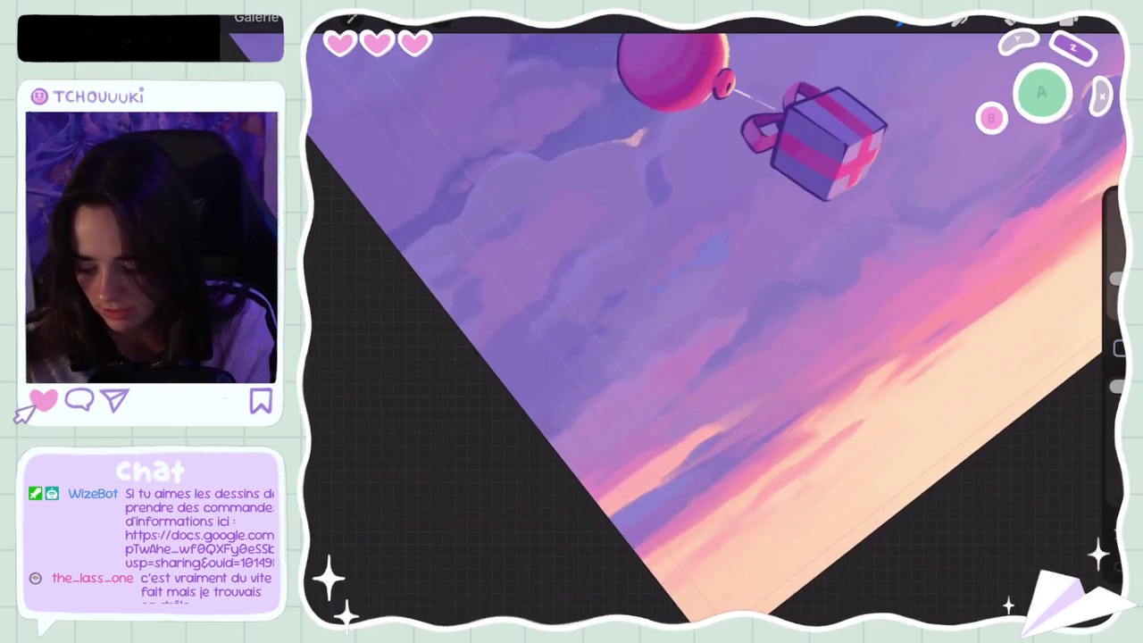
pyautogui.scroll(-5, 714, 321)
pyautogui.scroll(5, 714, 321)
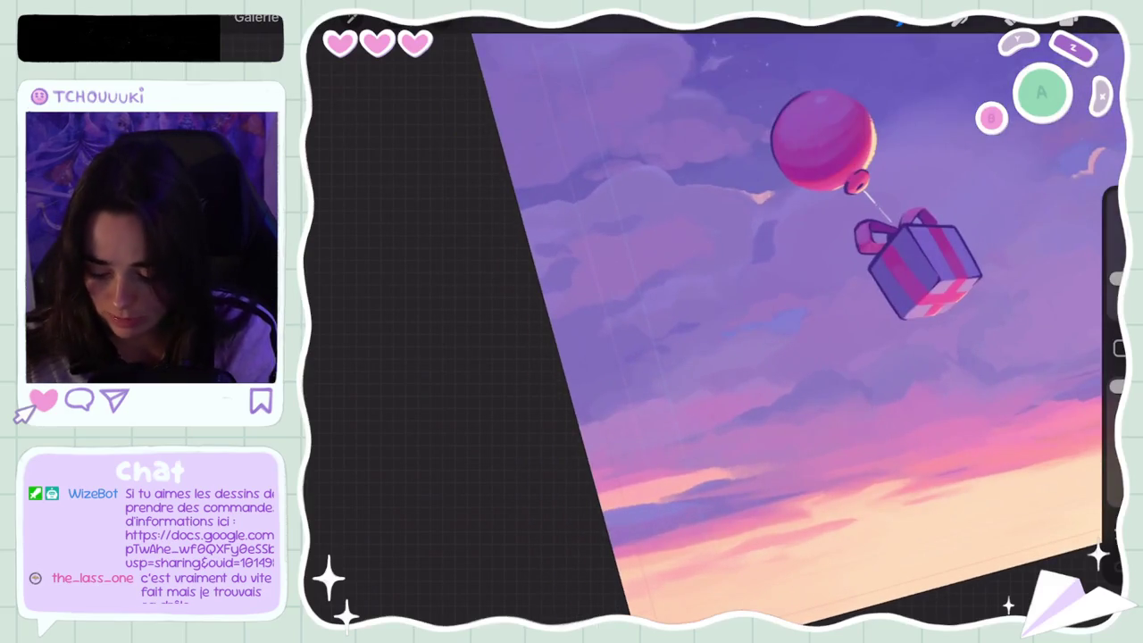
pyautogui.scroll(-5, 715, 321)
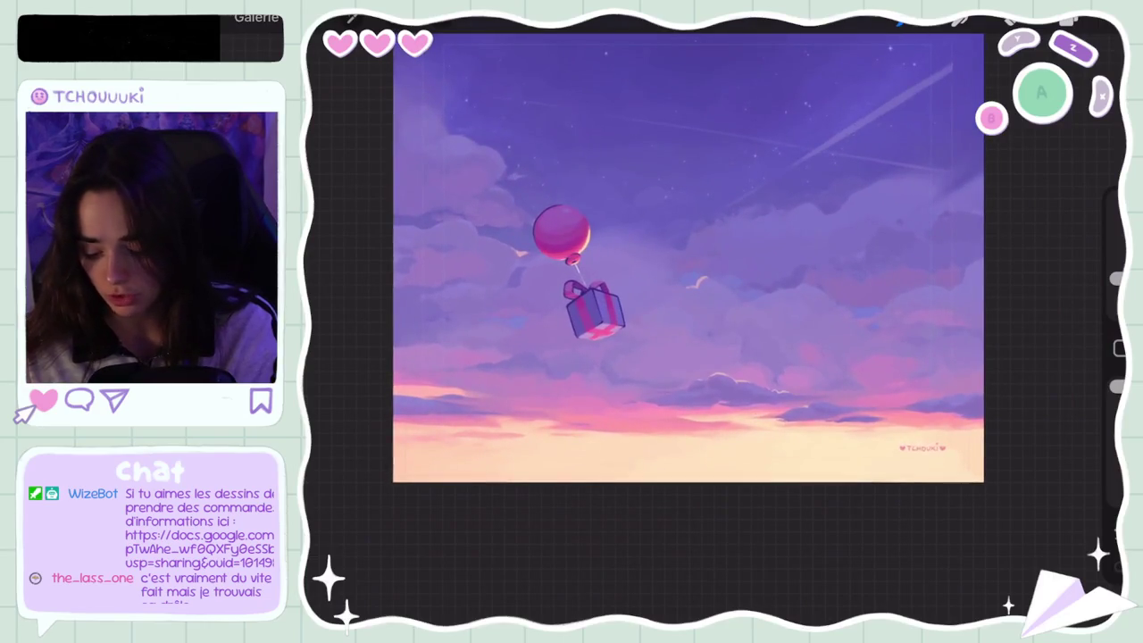
pyautogui.scroll(-3, 616, 250)
pyautogui.scroll(3, 616, 250)
pyautogui.scroll(3, 625, 295)
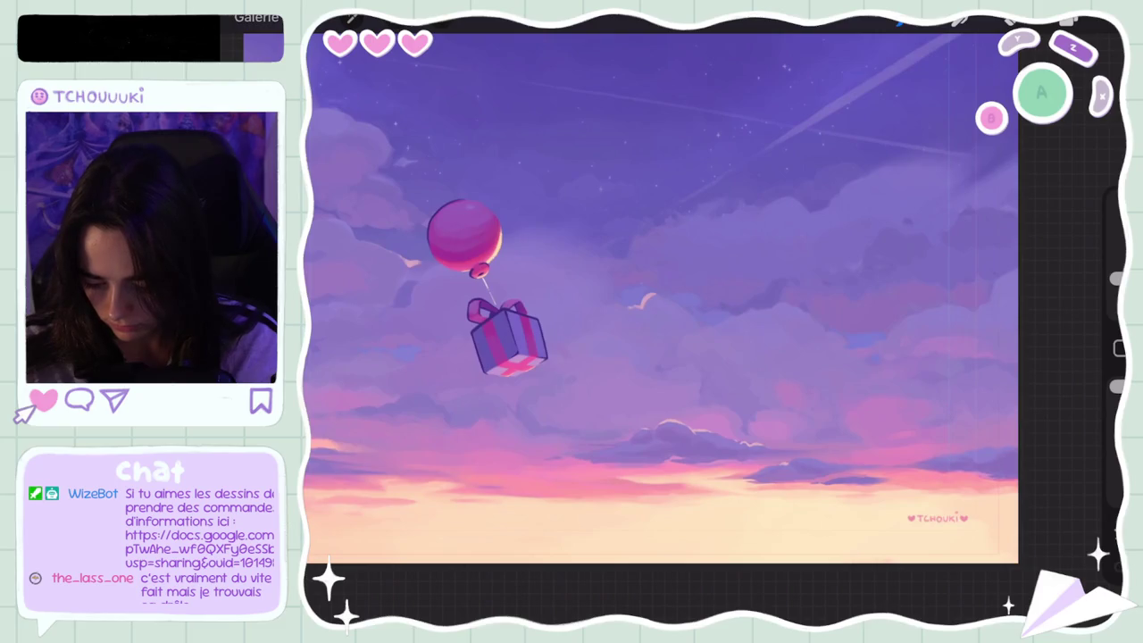
pyautogui.scroll(-5, 661, 294)
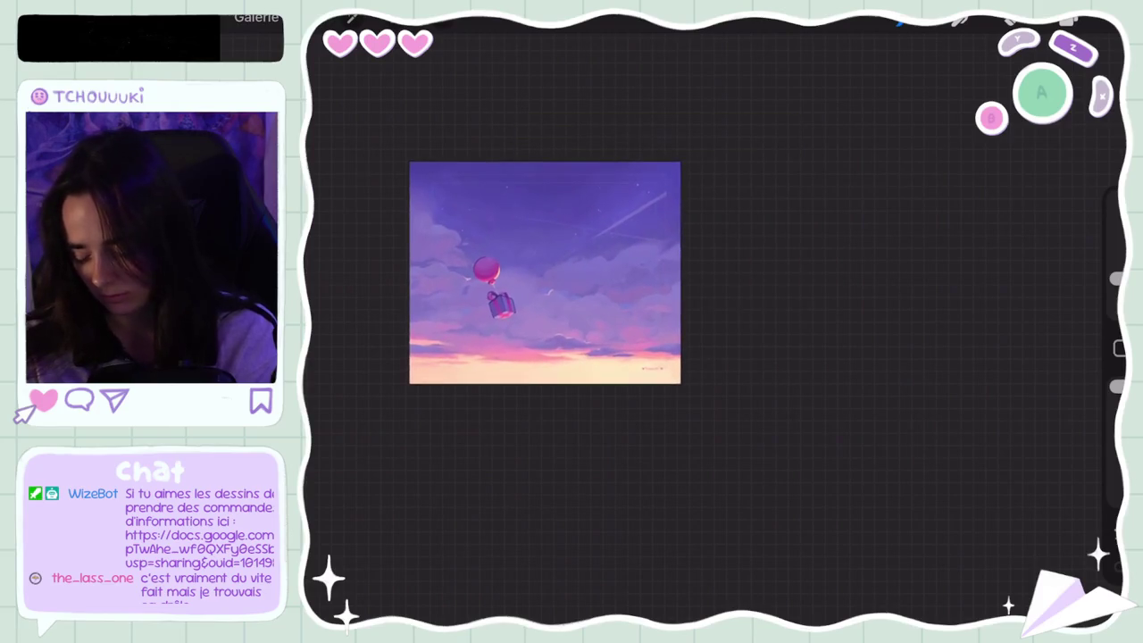
pyautogui.scroll(5, 661, 268)
pyautogui.scroll(2, 705, 303)
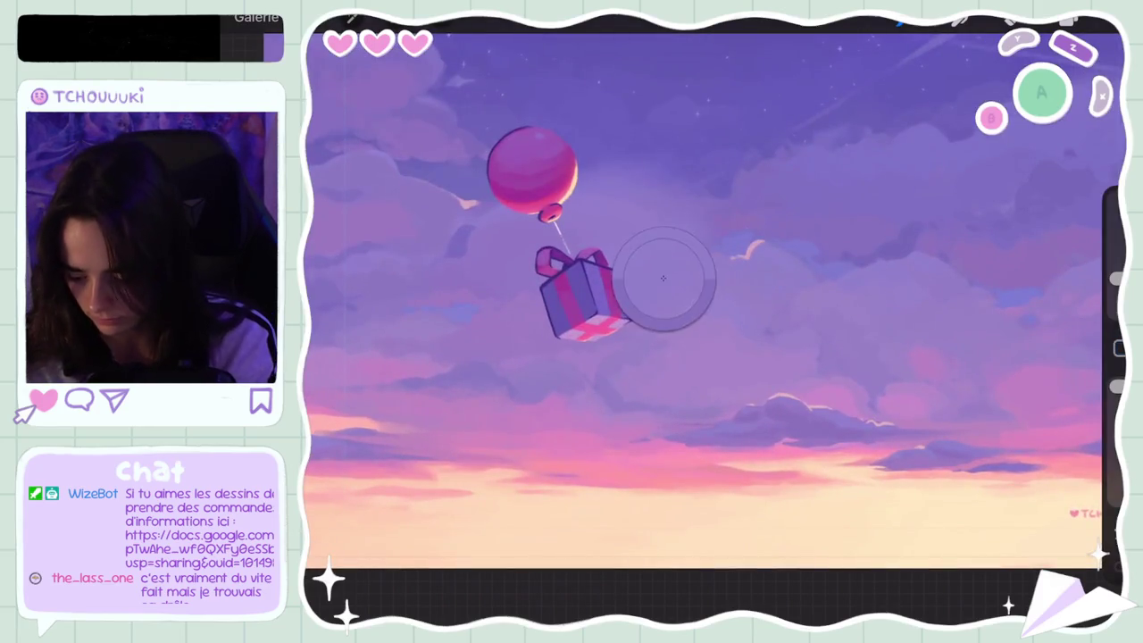
pyautogui.hotkey('ctrl', 'z')
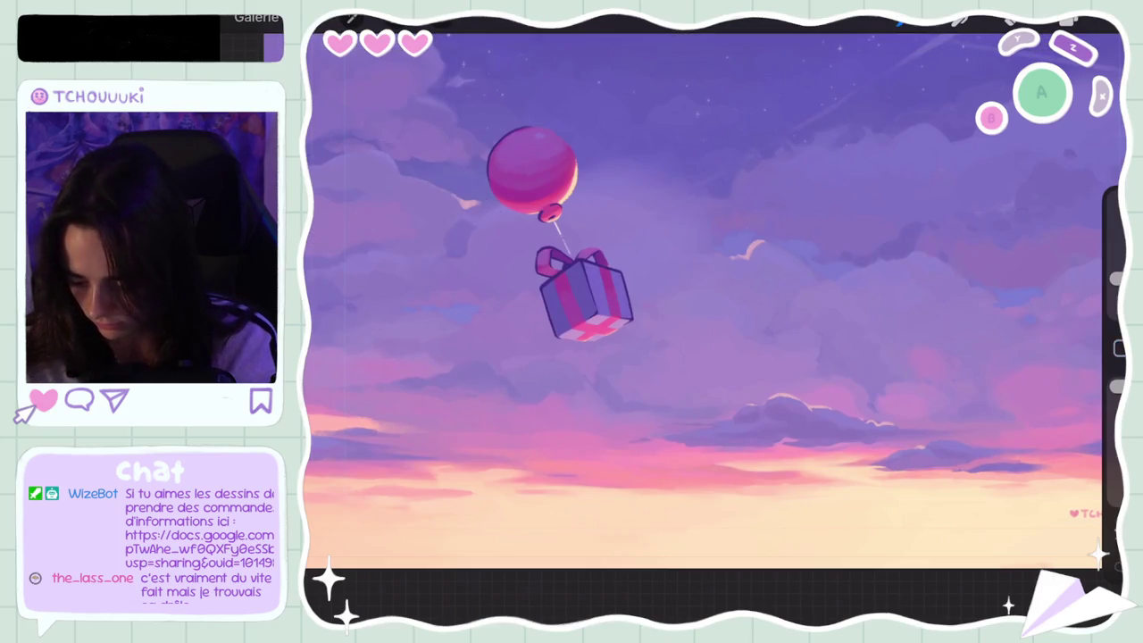
pyautogui.hotkey('ctrl', 'z')
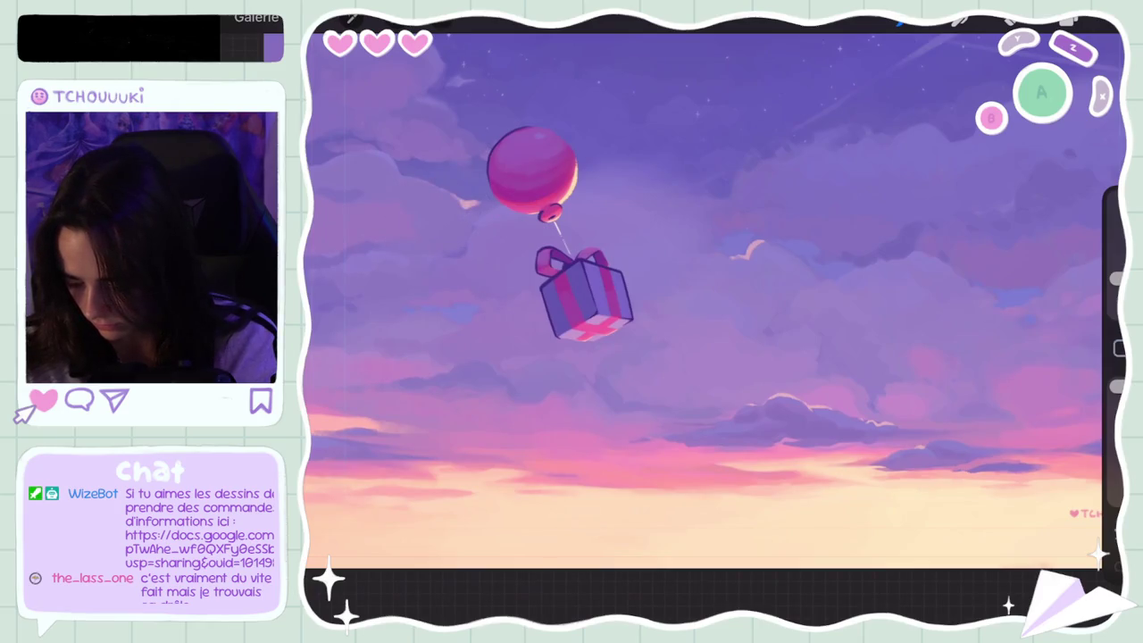
pyautogui.click(447, 247)
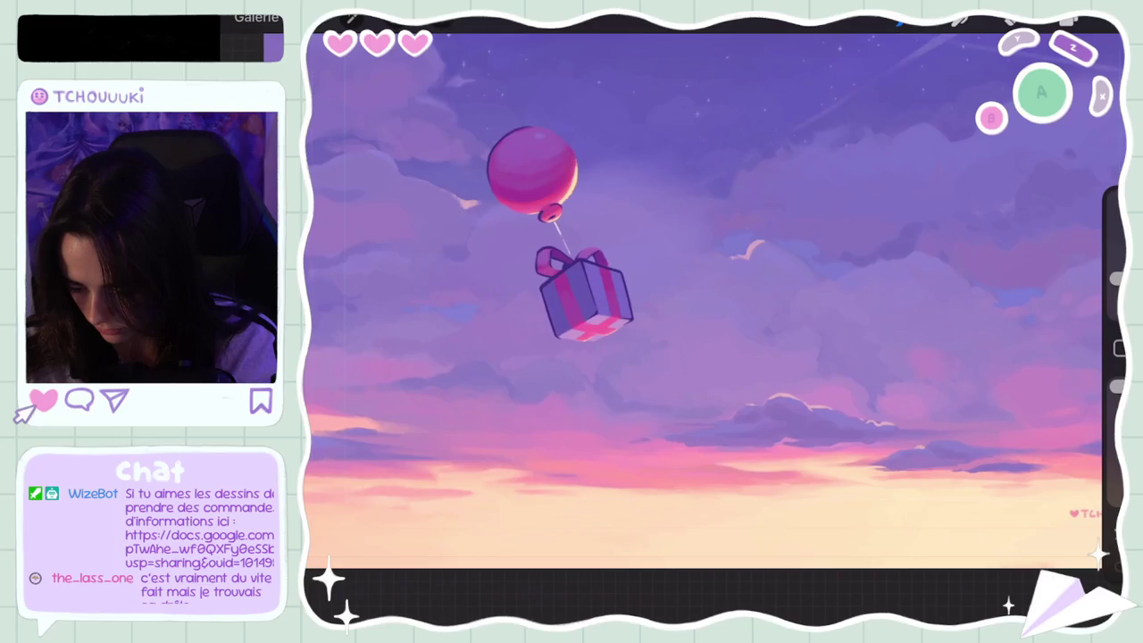
pyautogui.hotkey('ctrl', 'z')
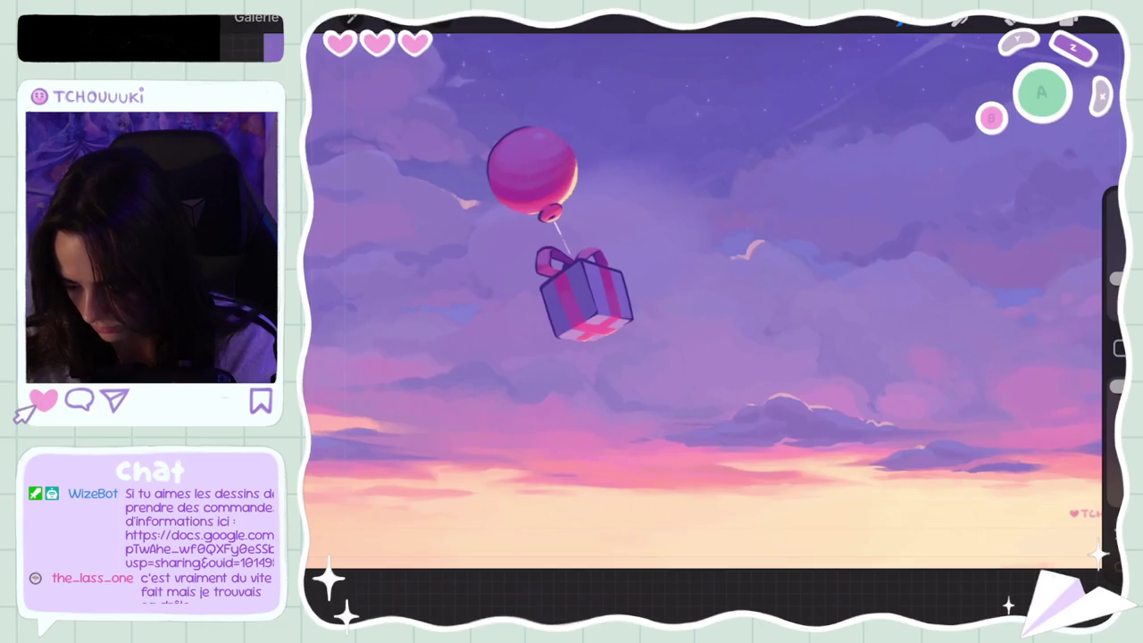
pyautogui.scroll(-5, 643, 295)
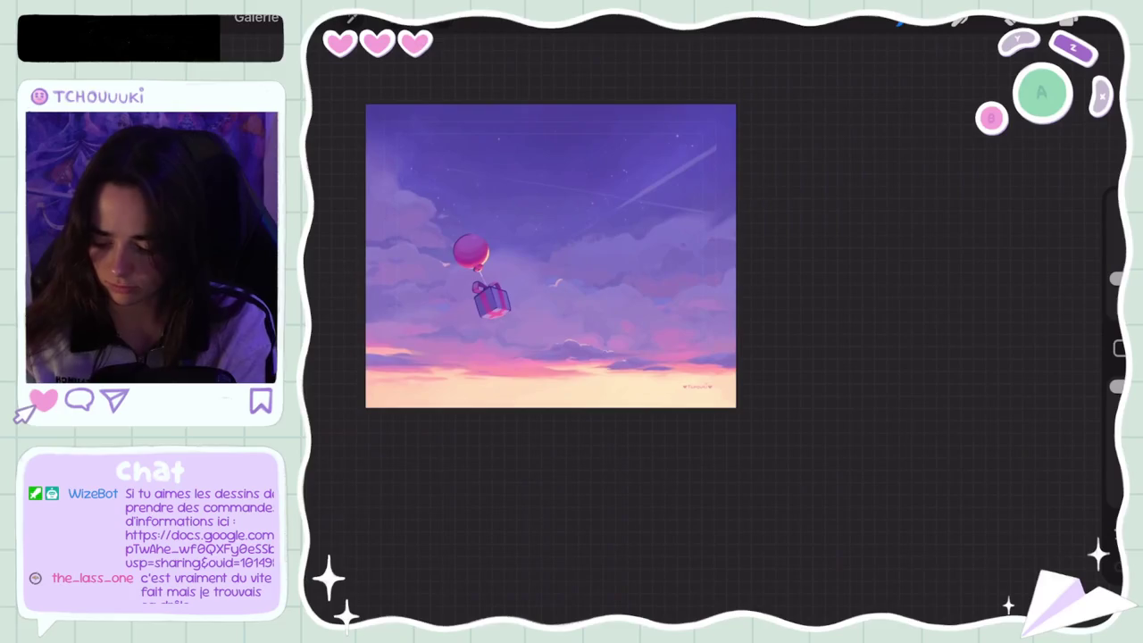
# Sample sky colours near the balloon, then rotate and zoom out the view
pyautogui.scroll(5, 554, 268)
pyautogui.scroll(5, 625, 294)
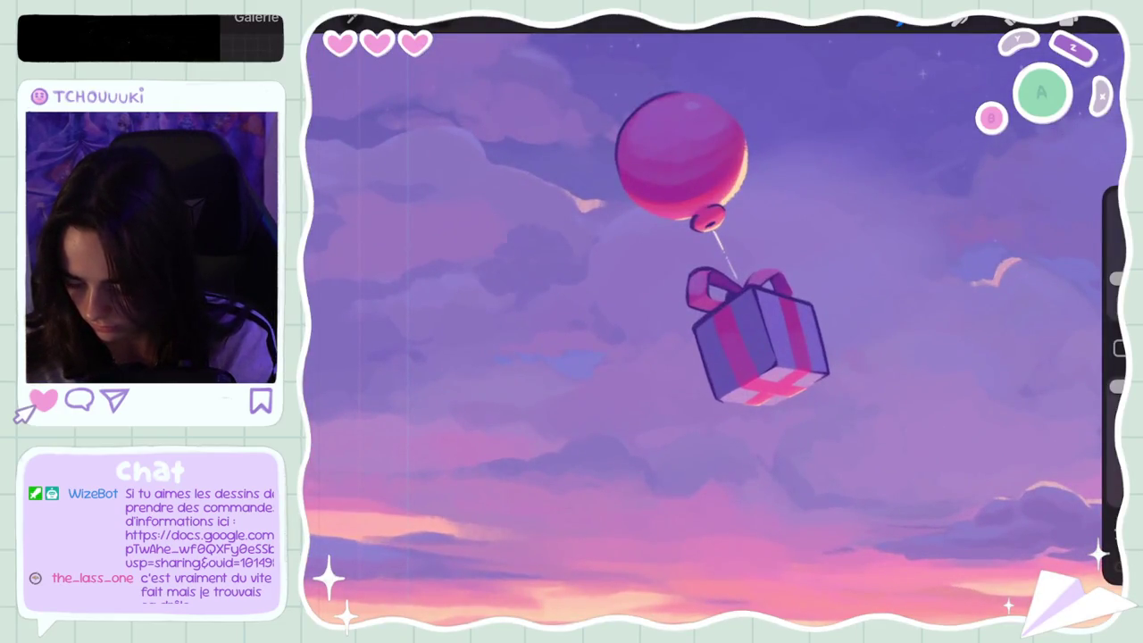
pyautogui.click(532, 218)
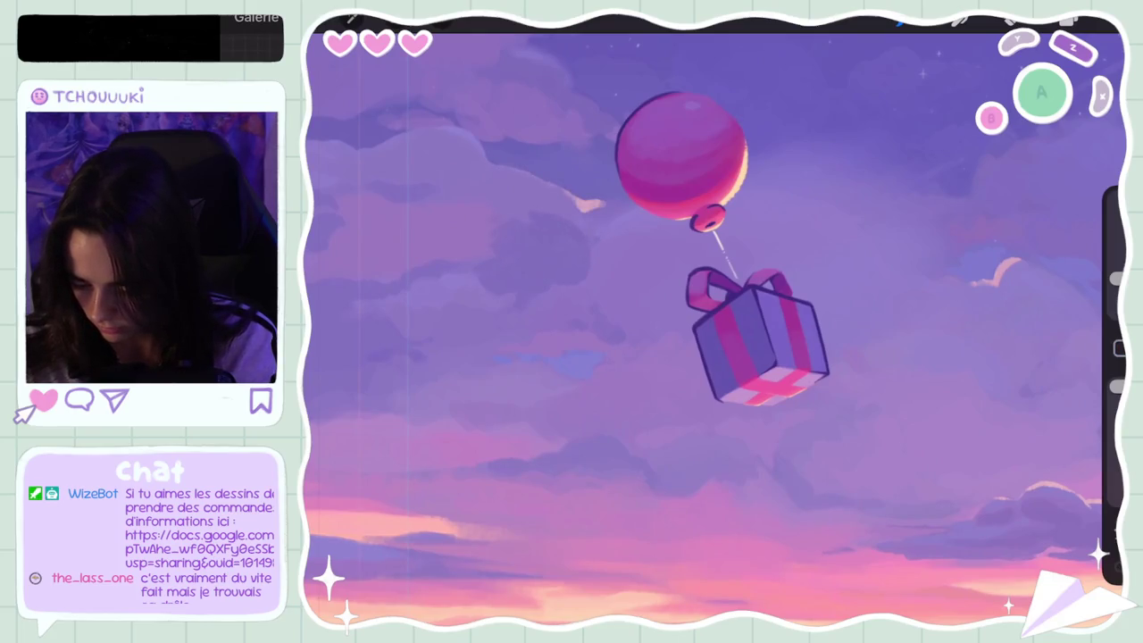
pyautogui.click(516, 223)
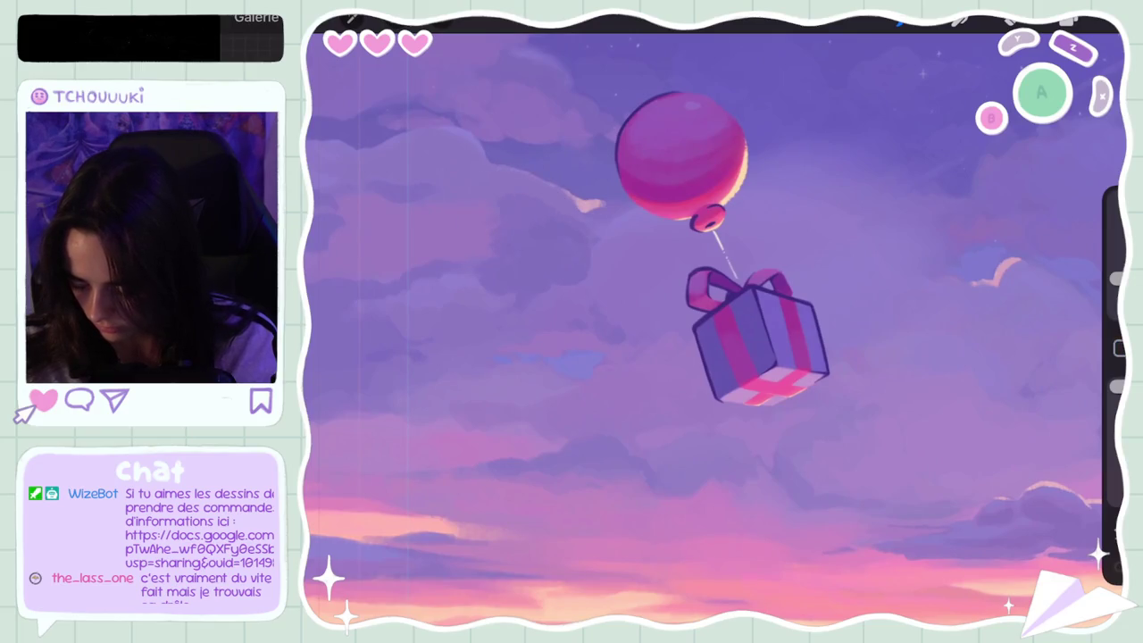
pyautogui.moveTo(715, 357); pyautogui.dragTo(768, 267)
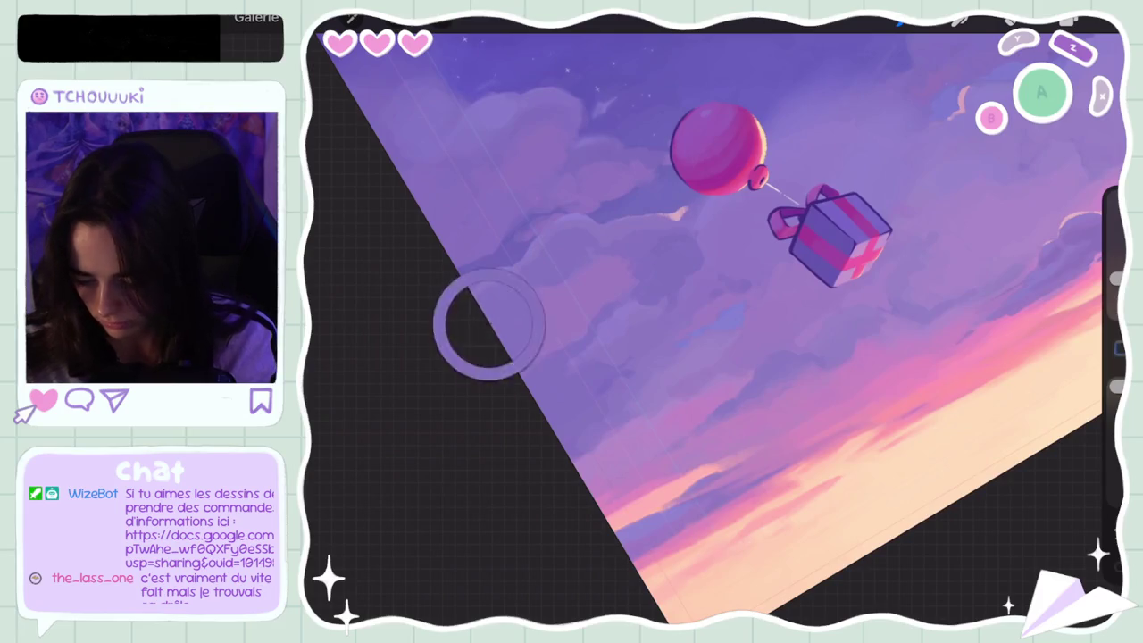
# Undo the last stroke and set the brush size to 6%
pyautogui.hotkey('ctrl', 'z')
pyautogui.moveTo(1116, 279); pyautogui.dragTo(1116, 268)
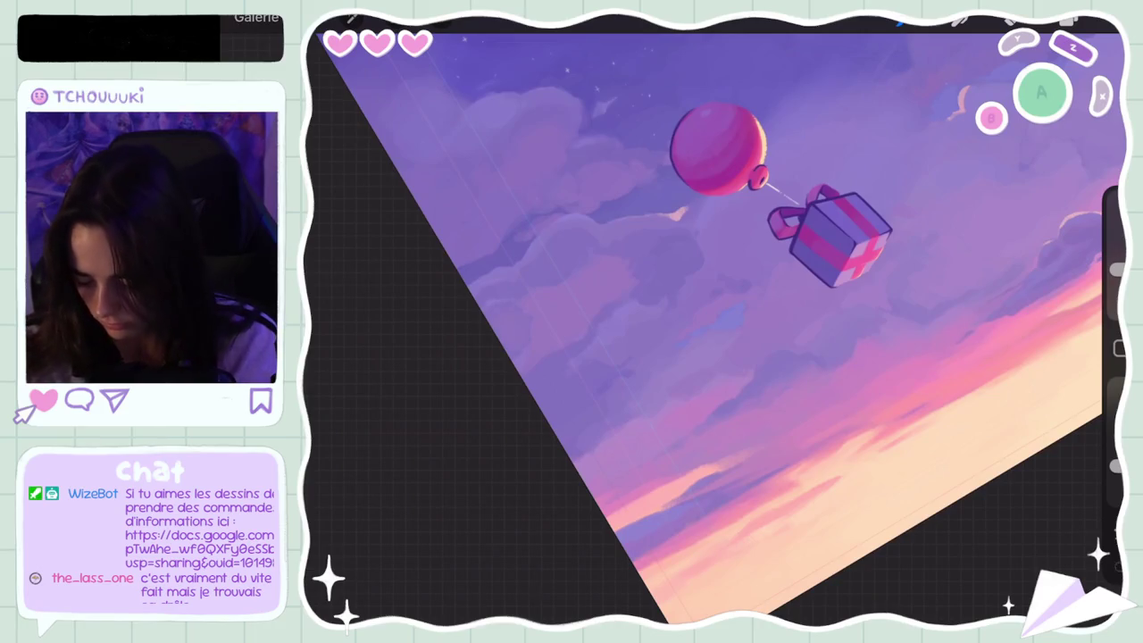
pyautogui.moveTo(1116, 269); pyautogui.dragTo(1117, 283)
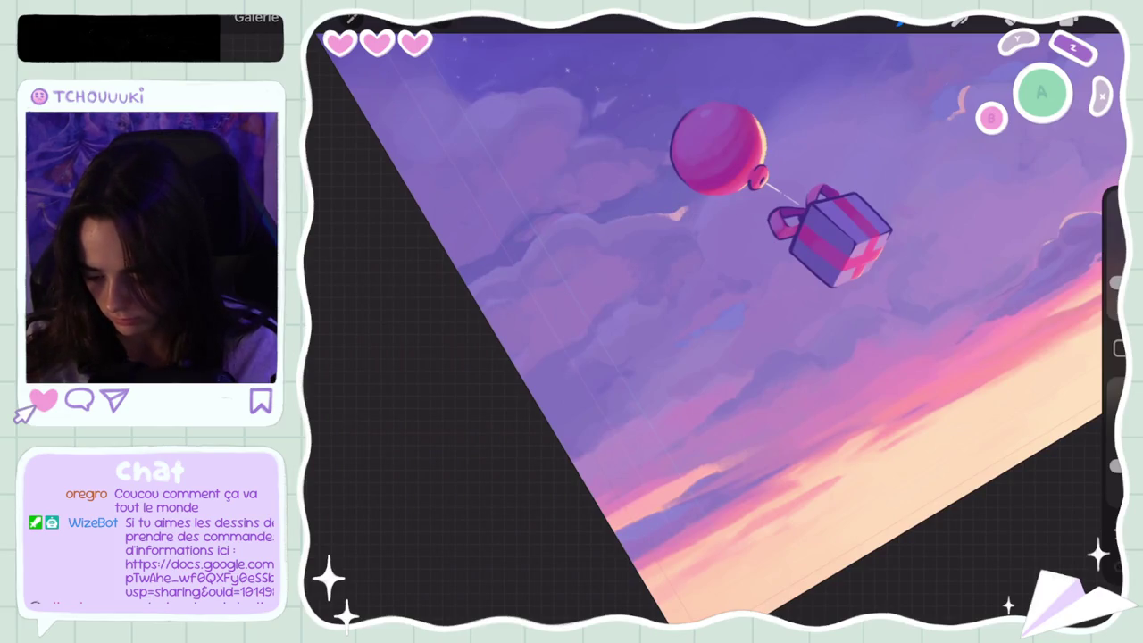
pyautogui.scroll(-5, 715, 321)
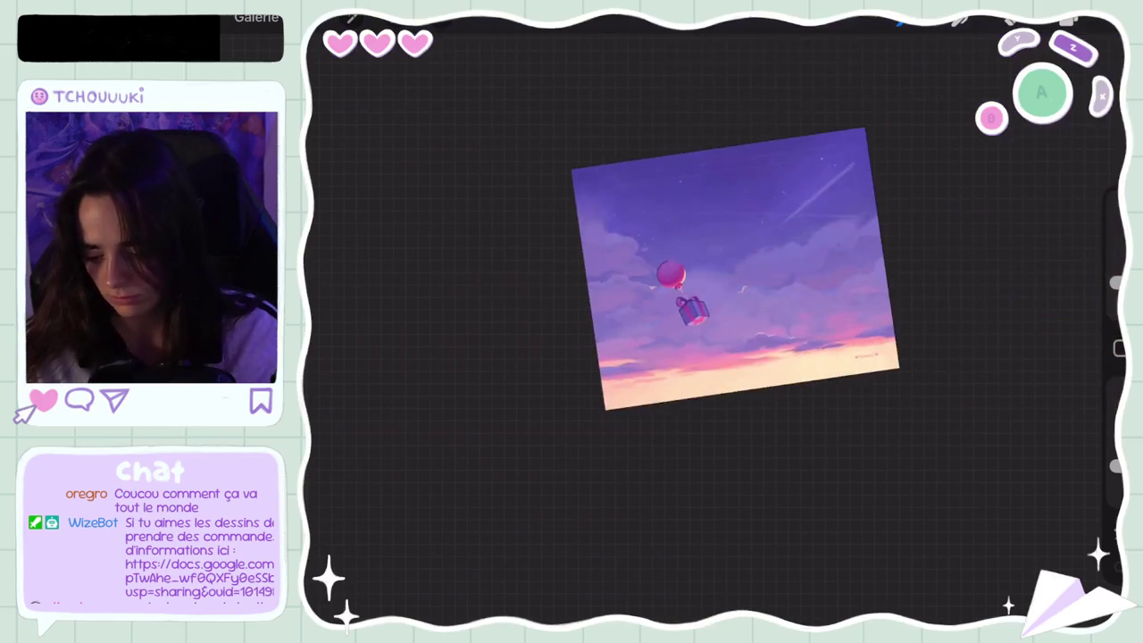
# Sample the upper-right sky colour and undo three recent strokes there
pyautogui.scroll(5, 686, 286)
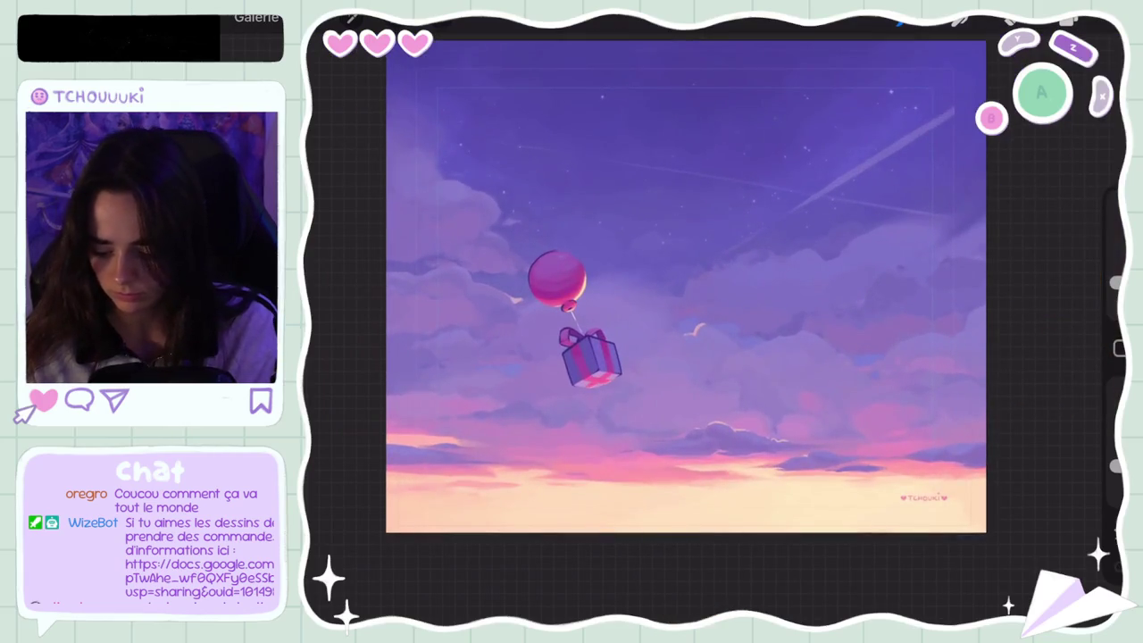
pyautogui.scroll(-2, 607, 294)
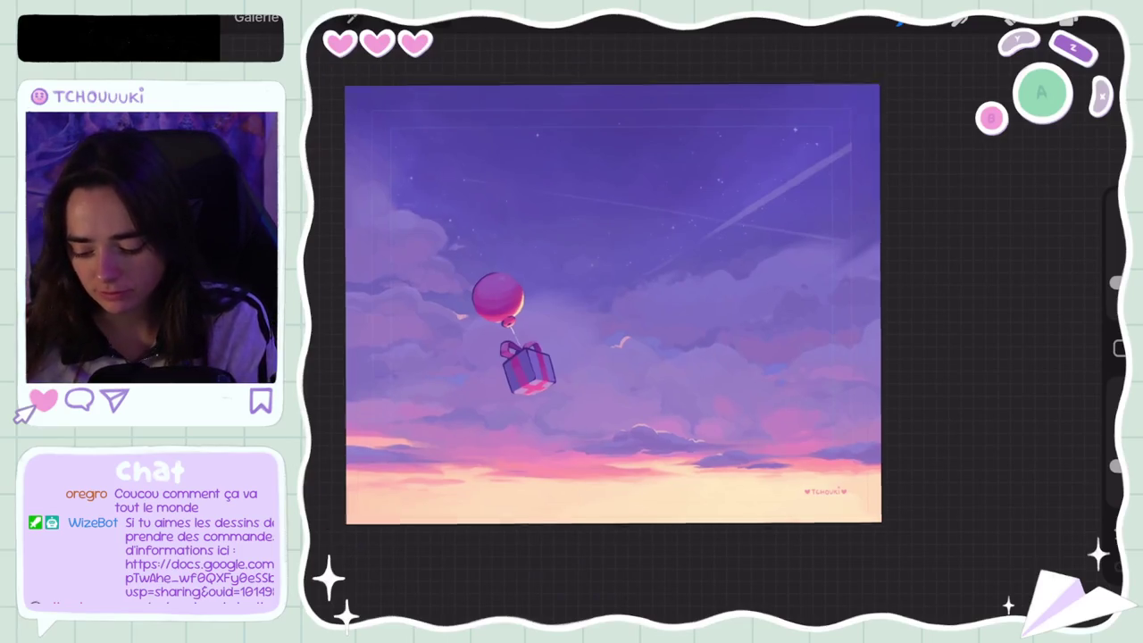
pyautogui.scroll(2, 728, 130)
pyautogui.scroll(-1, 616, 339)
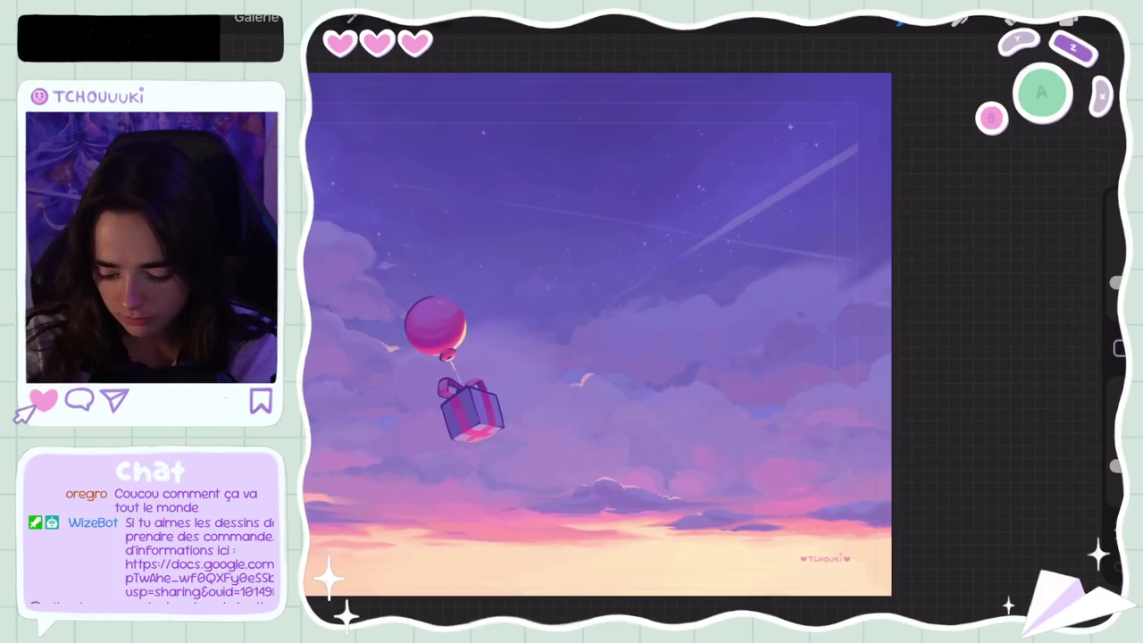
pyautogui.click(842, 217)
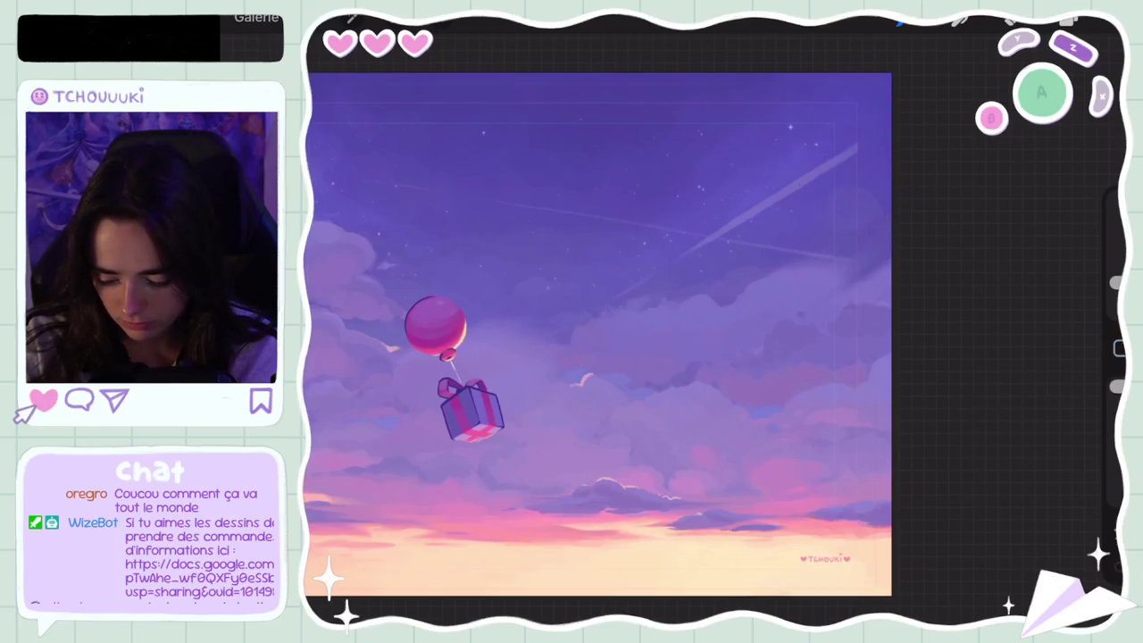
pyautogui.hotkey('ctrl', 'z')
pyautogui.click(839, 210)
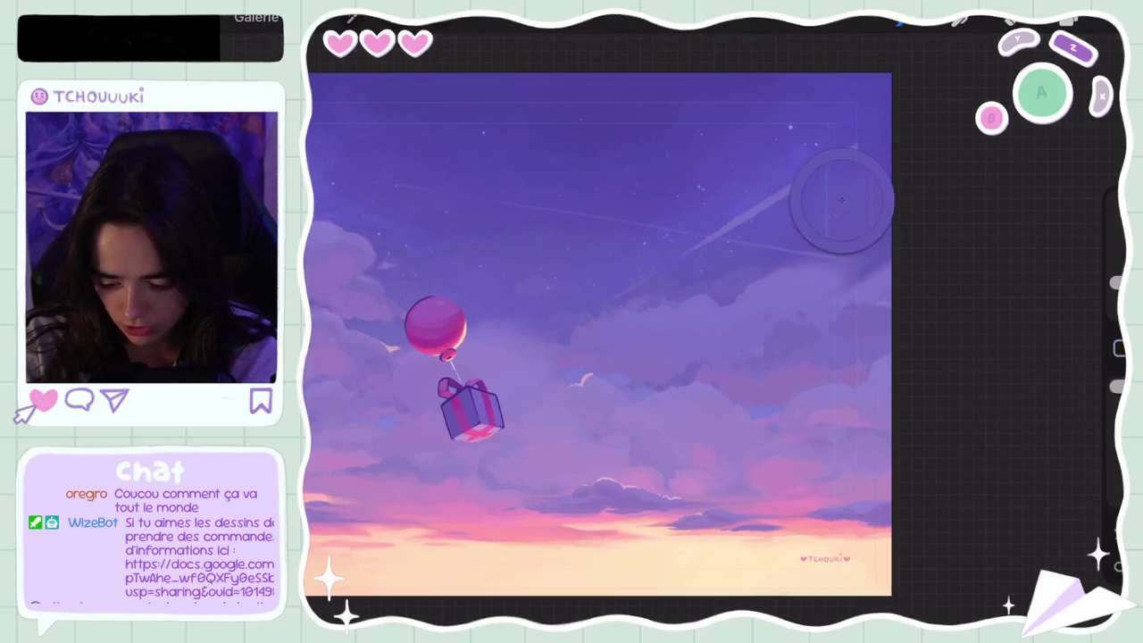
pyautogui.hotkey('ctrl', 'z')
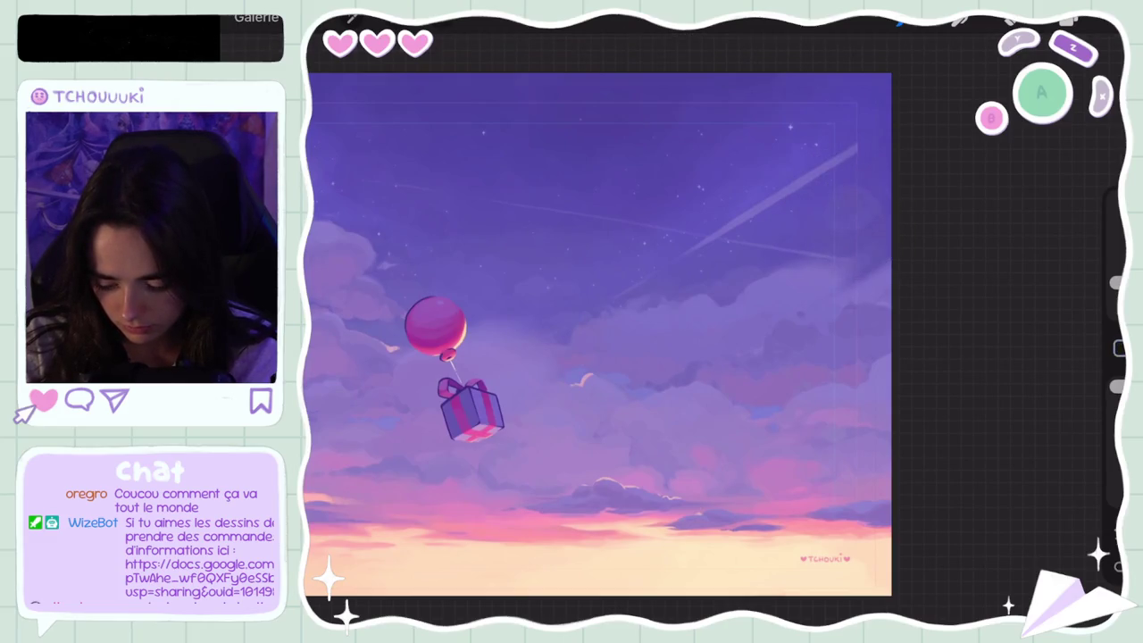
pyautogui.hotkey('ctrl', 'z')
# Adjust the current painting colour in the Colours panel
pyautogui.click(1085, 22)
pyautogui.click(941, 158)
pyautogui.click(1085, 22)
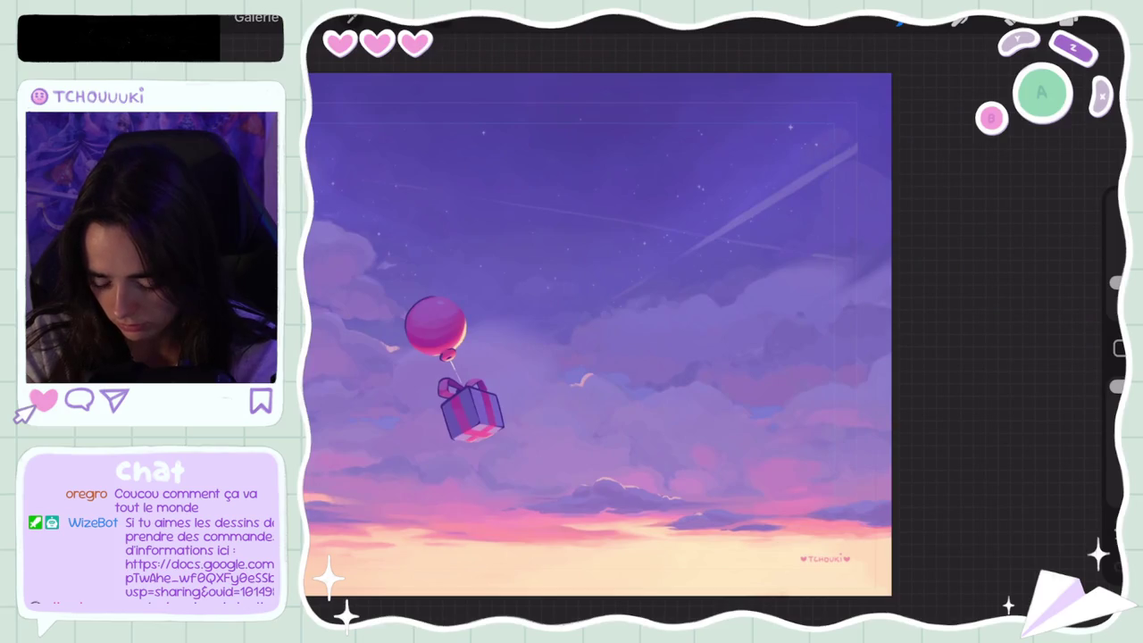
pyautogui.scroll(-5, 596, 335)
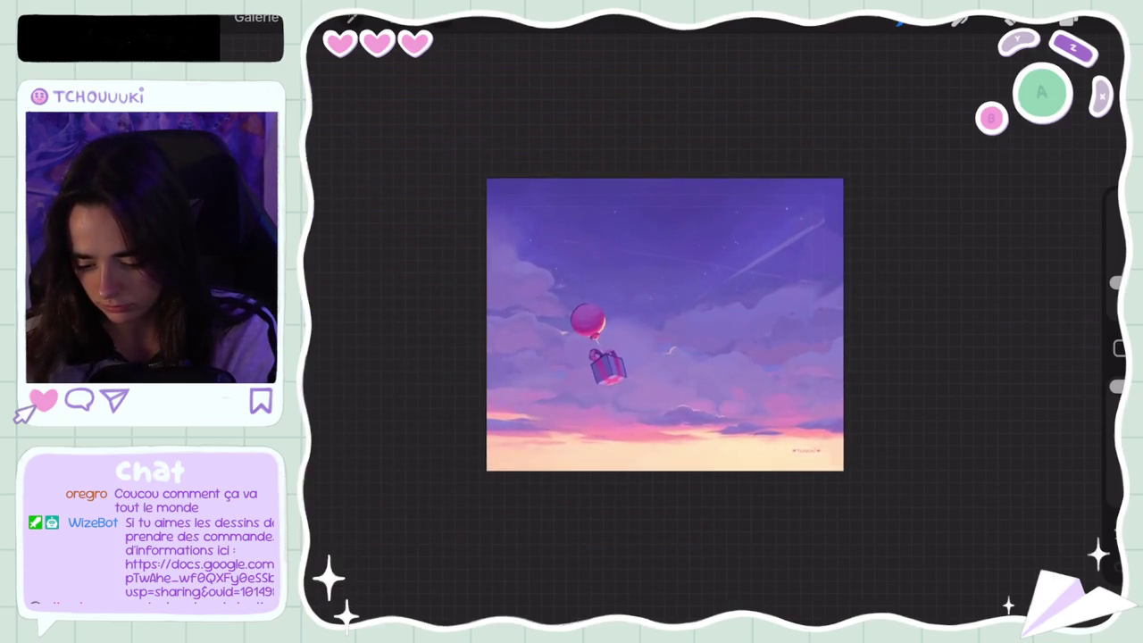
# Undo several more recent brush strokes on the sky
pyautogui.hotkey('ctrl', 'z')
pyautogui.scroll(5, 587, 353)
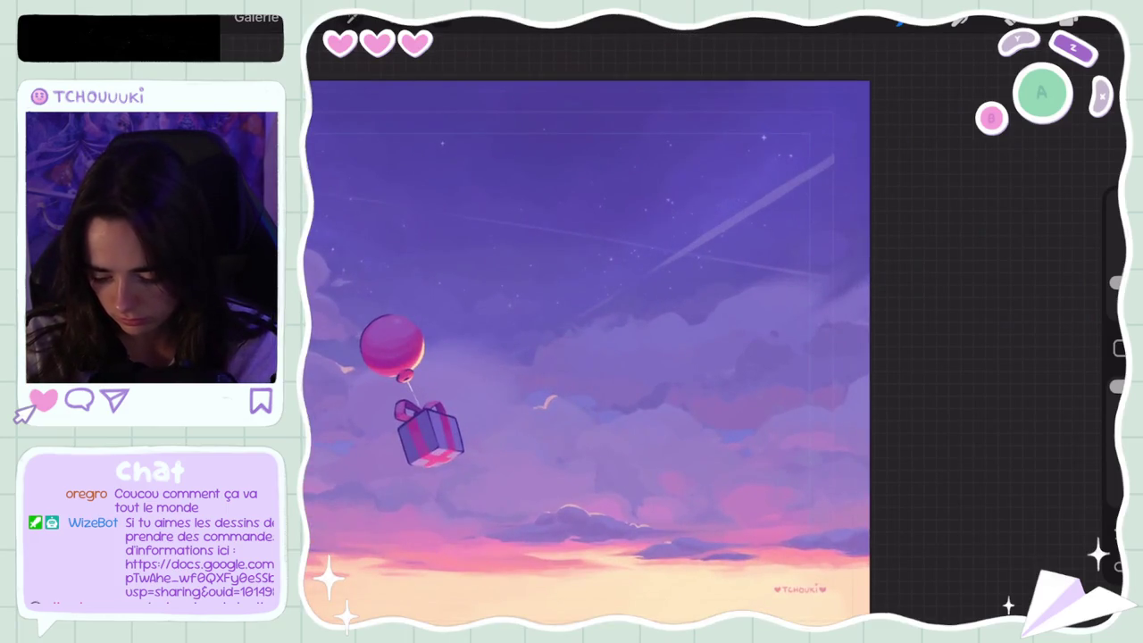
pyautogui.hotkey('ctrl', 'z')
pyautogui.press('c')
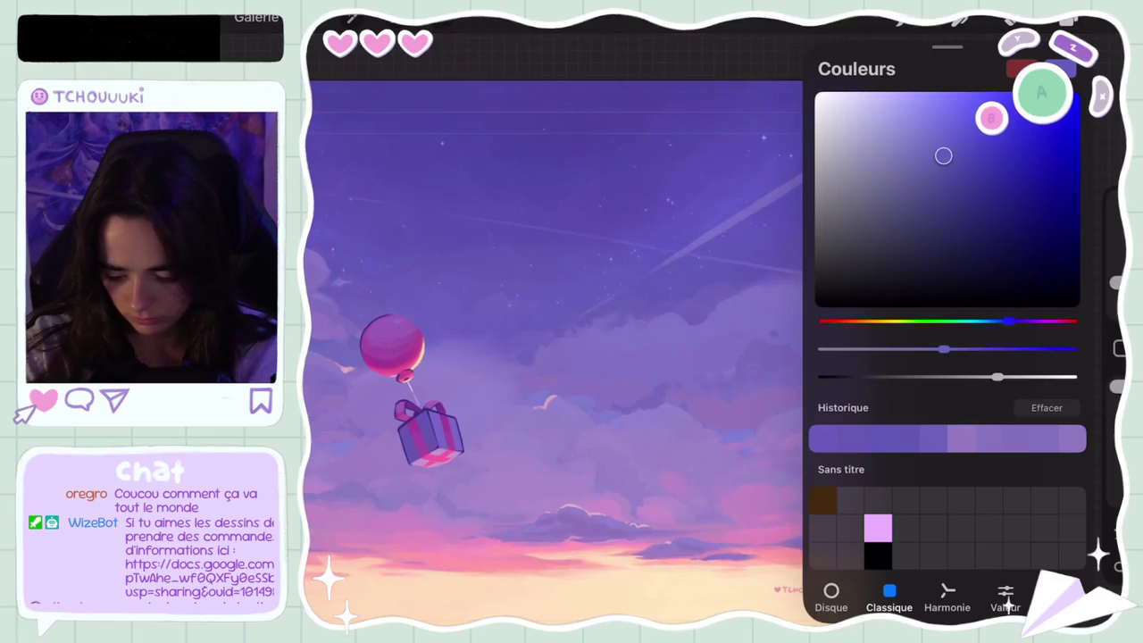
pyautogui.press('c')
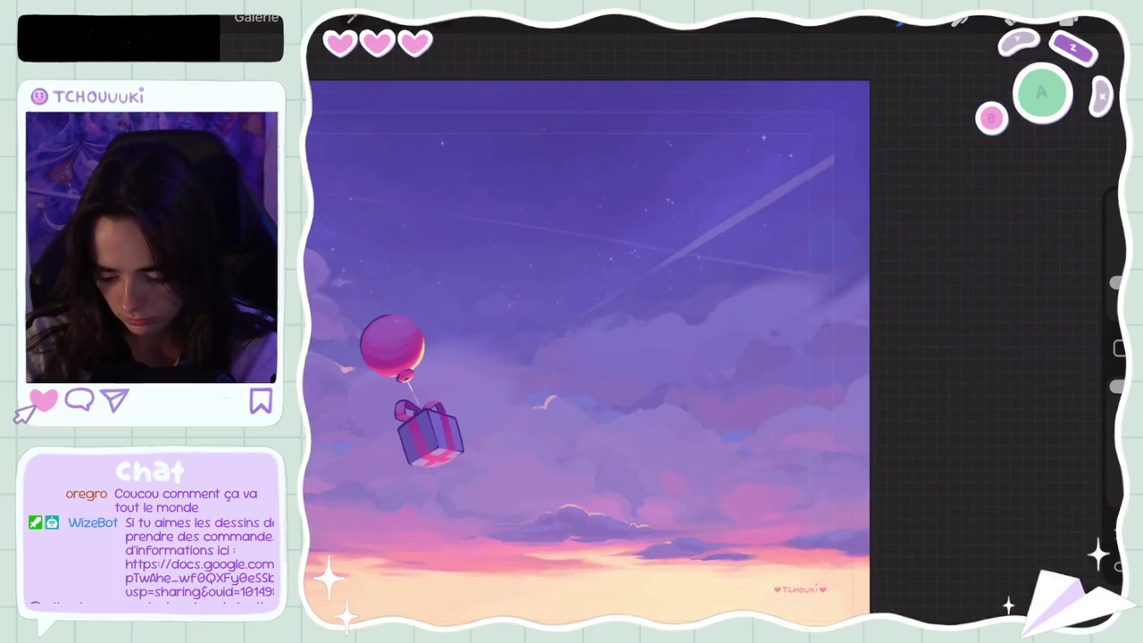
pyautogui.scroll(-5, 587, 352)
pyautogui.scroll(4, 587, 352)
pyautogui.scroll(2, 616, 348)
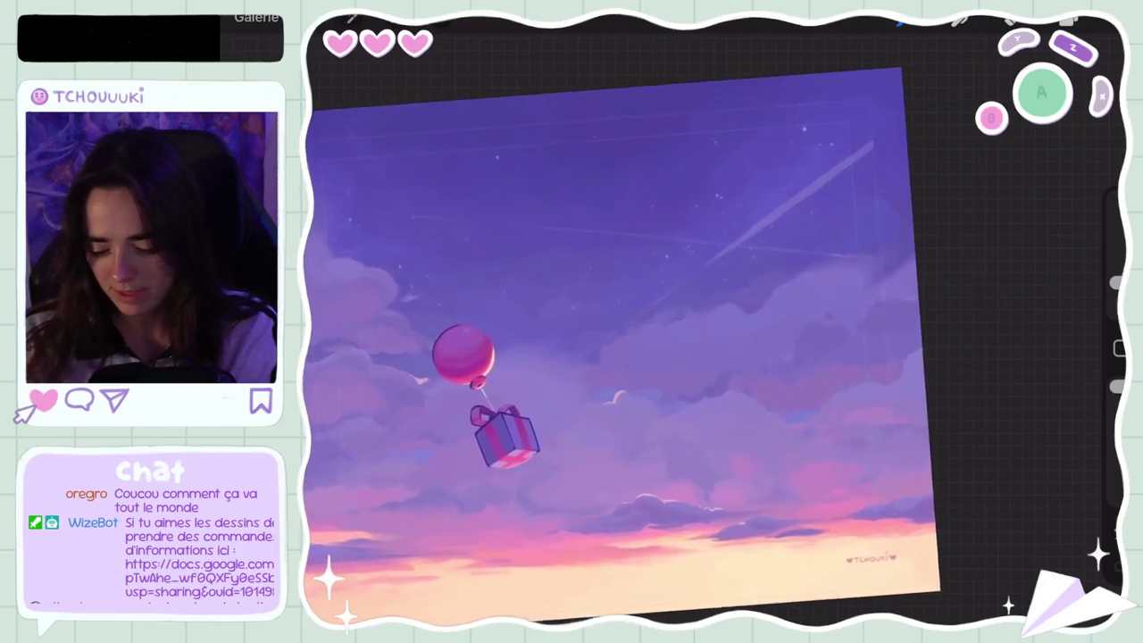
pyautogui.hotkey('ctrl', 'z')
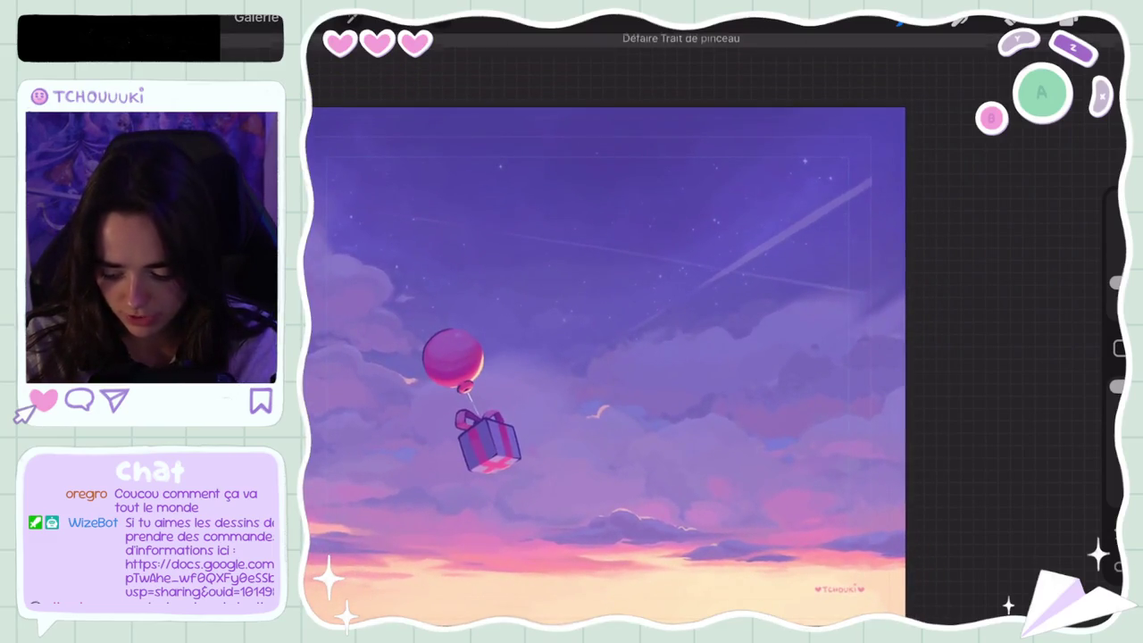
# Sample the sky purple, nudge it slightly lighter and stronger, then undo one more stroke
pyautogui.moveTo(741, 256); pyautogui.dragTo(777, 331)
pyautogui.click(1103, 19)
pyautogui.moveTo(919, 146); pyautogui.dragTo(926, 134)
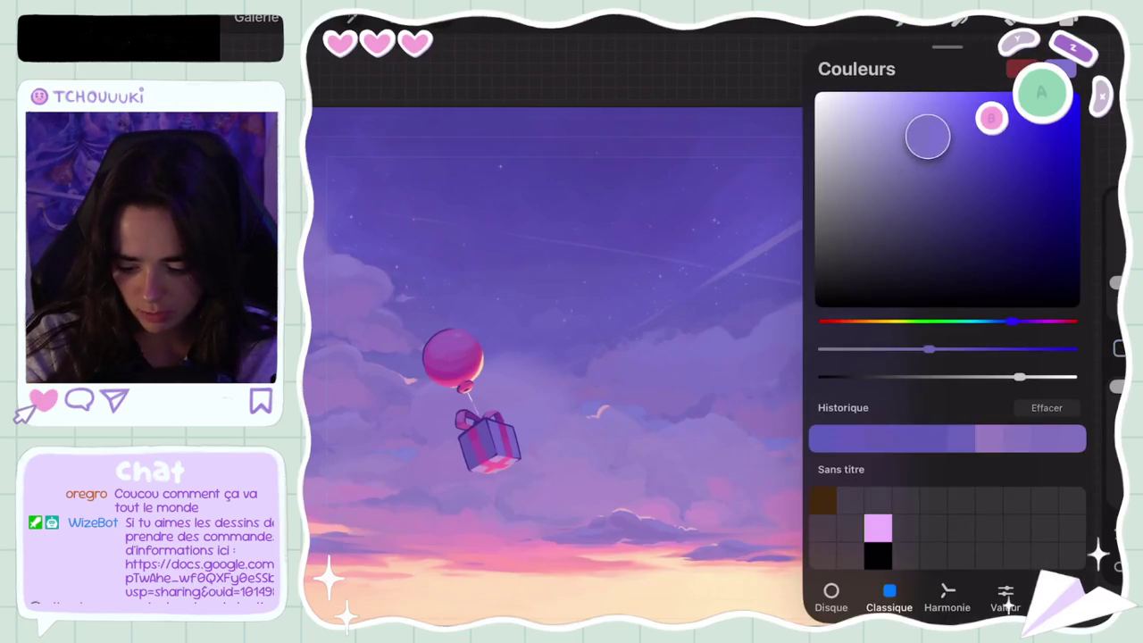
pyautogui.click(1102, 20)
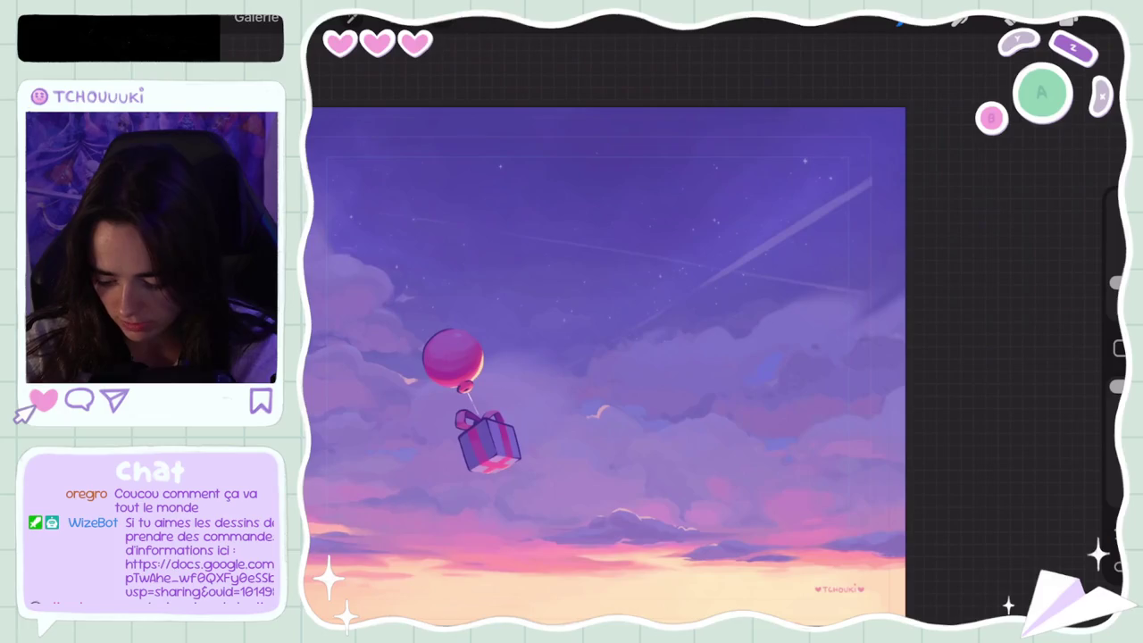
pyautogui.hotkey('ctrl', 'z')
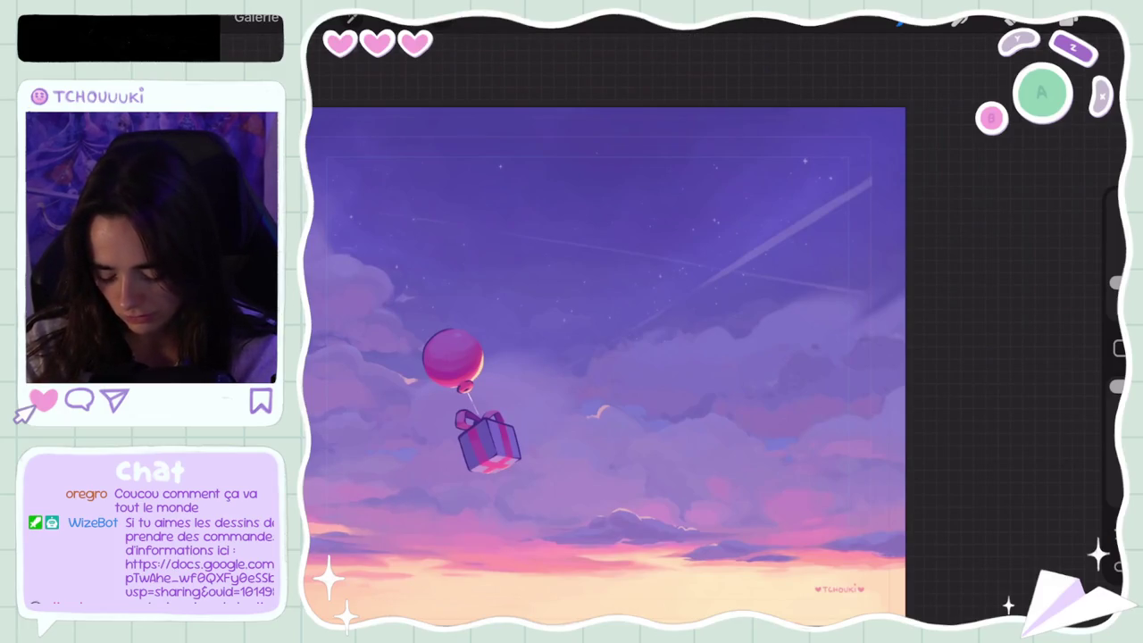
pyautogui.scroll(-3, 603, 366)
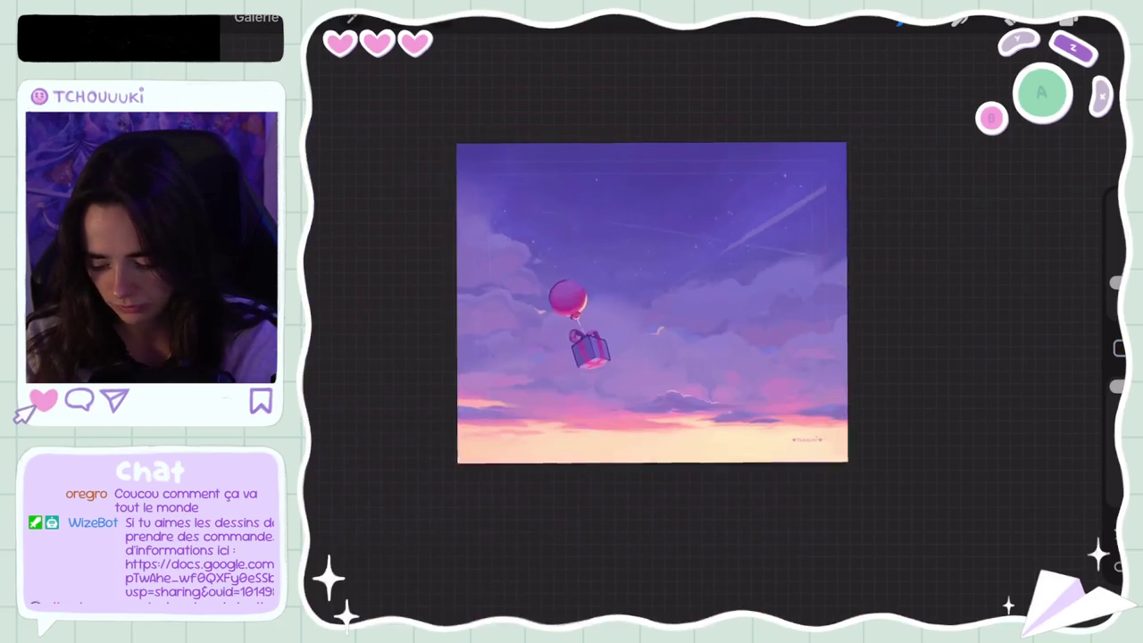
# Zoom in on the balloon and eyedrop its pink as the current colour
pyautogui.scroll(5, 603, 366)
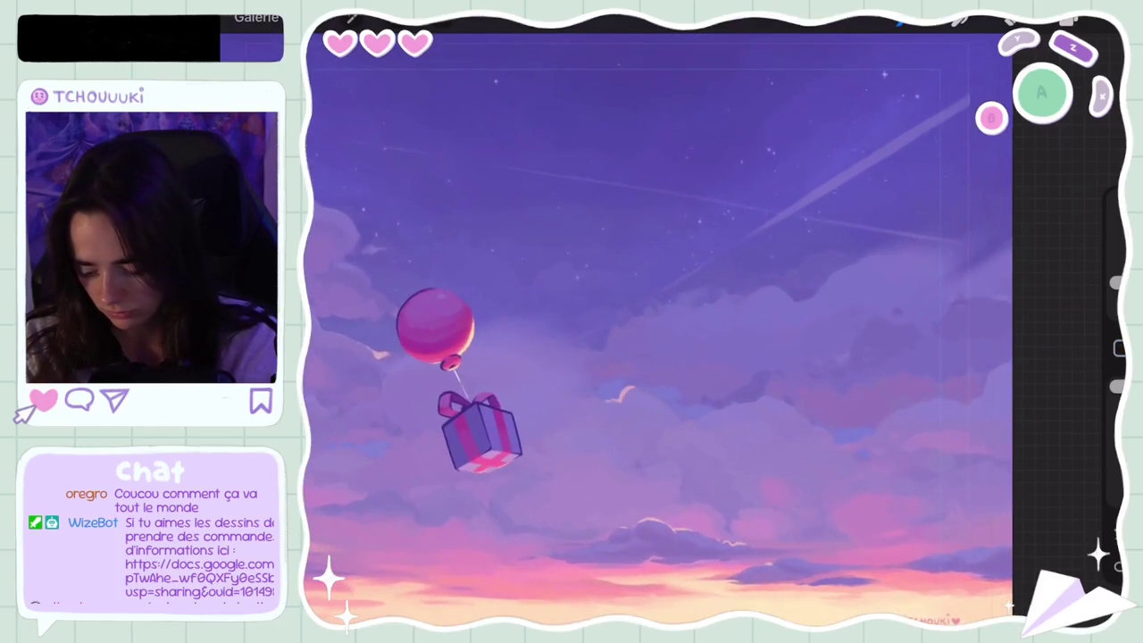
pyautogui.scroll(-2, 688, 330)
pyautogui.scroll(3, 688, 330)
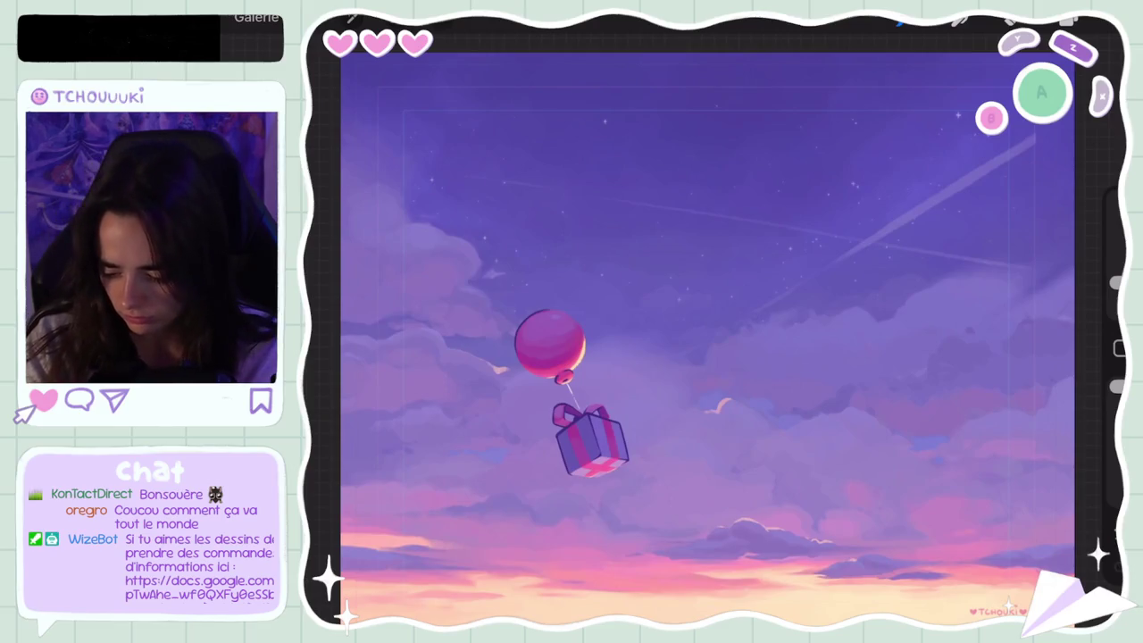
pyautogui.moveTo(484, 294)
pyautogui.mouseDown()
pyautogui.moveTo(517, 329)
pyautogui.moveTo(526, 304)
pyautogui.mouseUp()
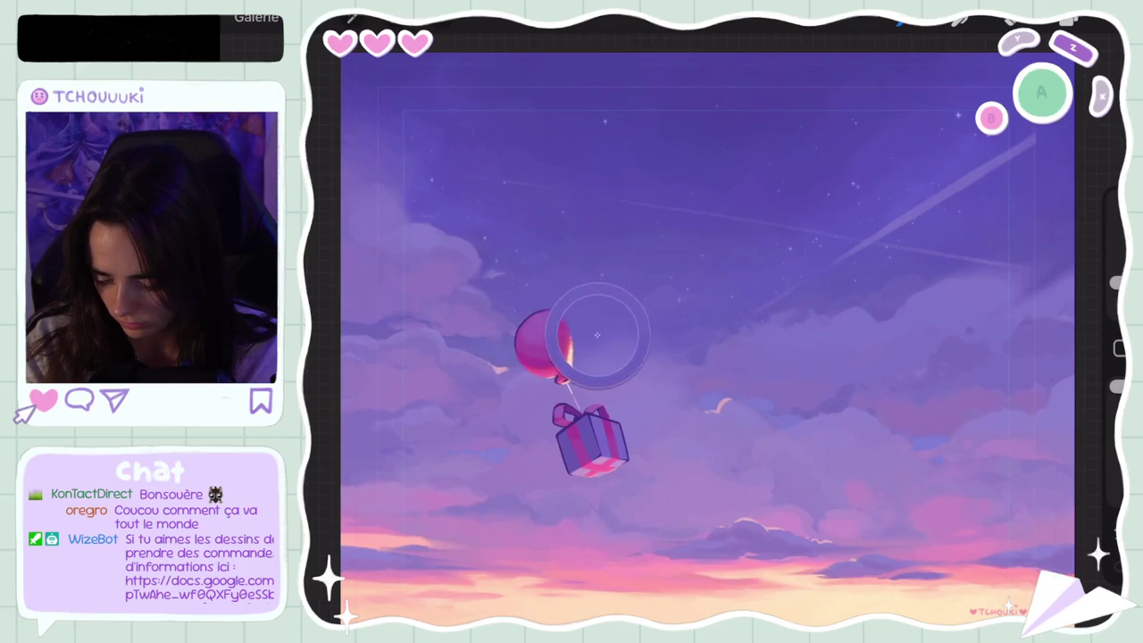
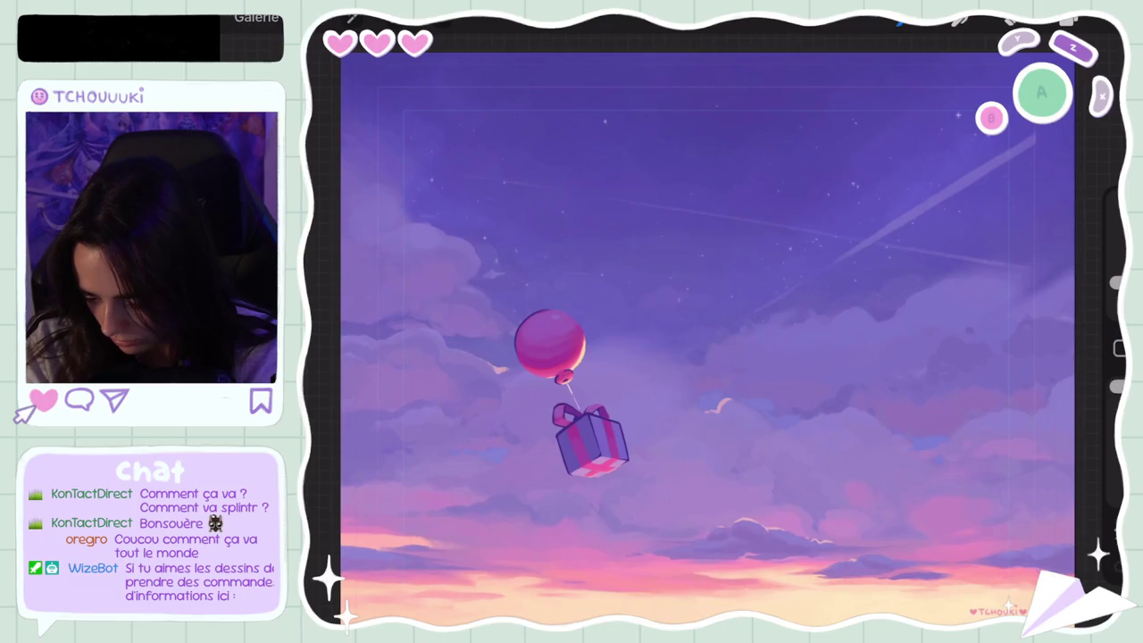
# Undo the last stroke and add a light pink highlight along the cloud edge beside the balloon
pyautogui.hotkey('ctrl', 'z')
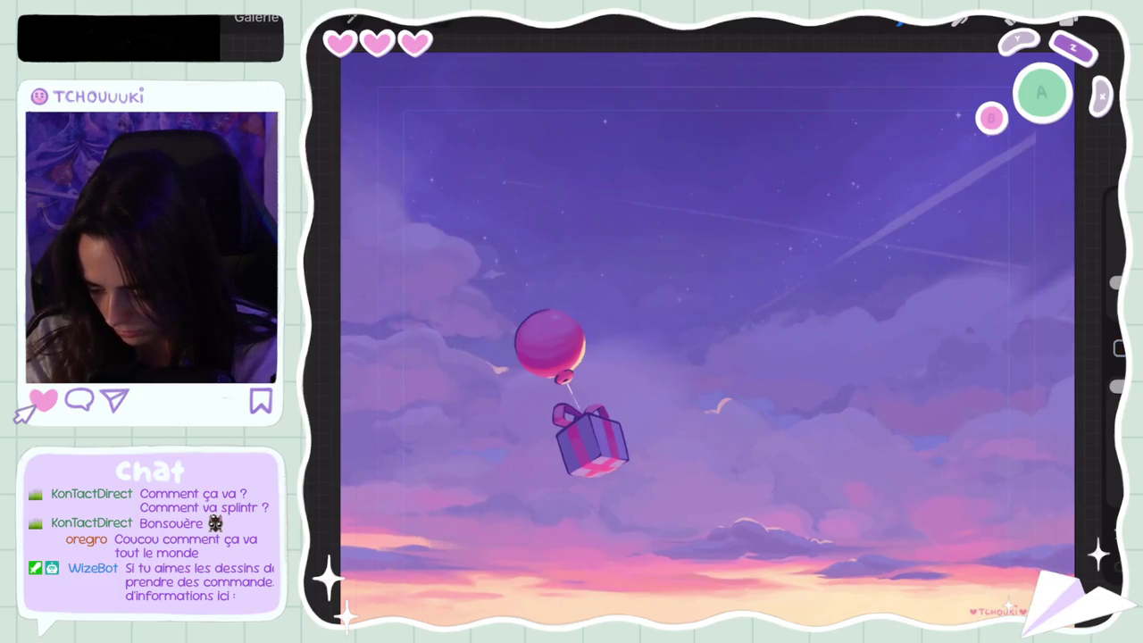
pyautogui.scroll(5, 471, 404)
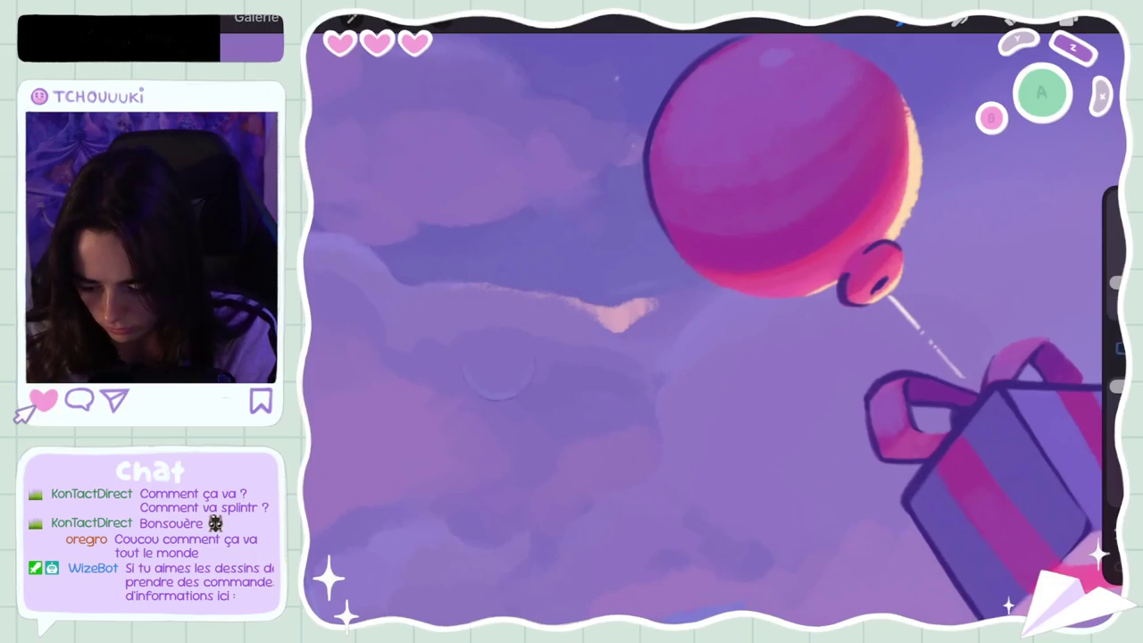
pyautogui.moveTo(610, 287); pyautogui.dragTo(652, 304)
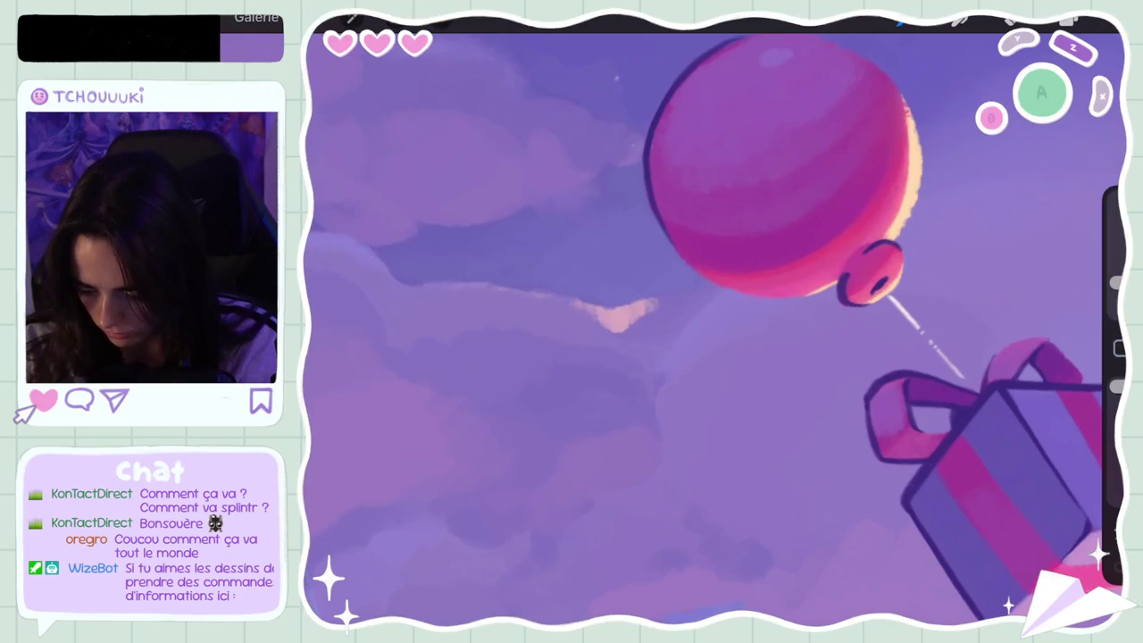
pyautogui.scroll(-3, 714, 322)
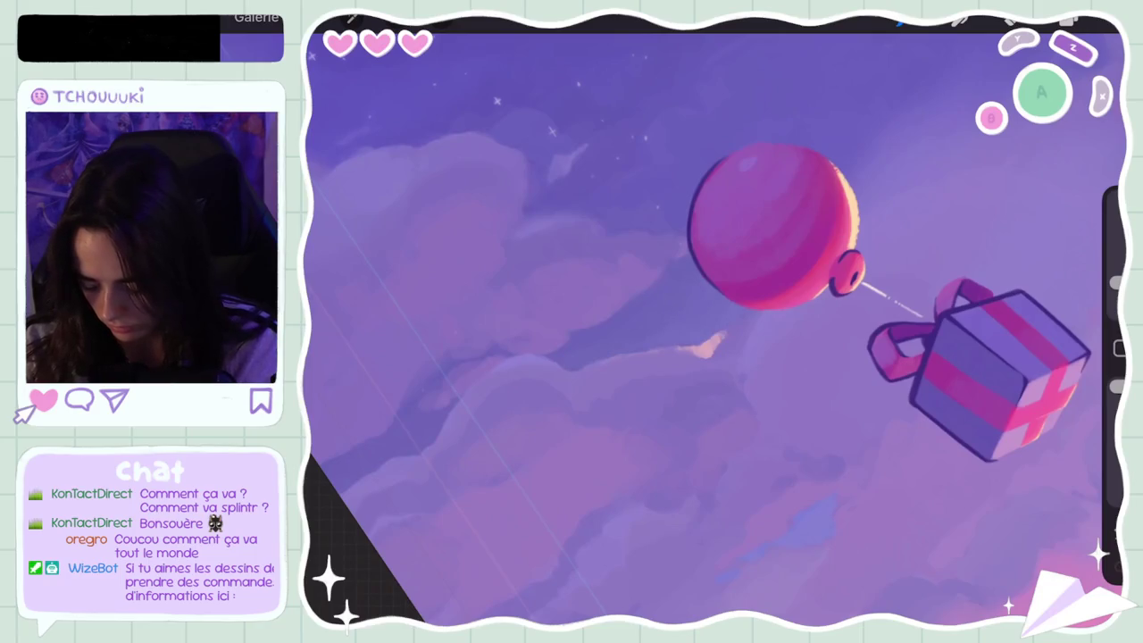
pyautogui.moveTo(706, 344); pyautogui.dragTo(871, 245)
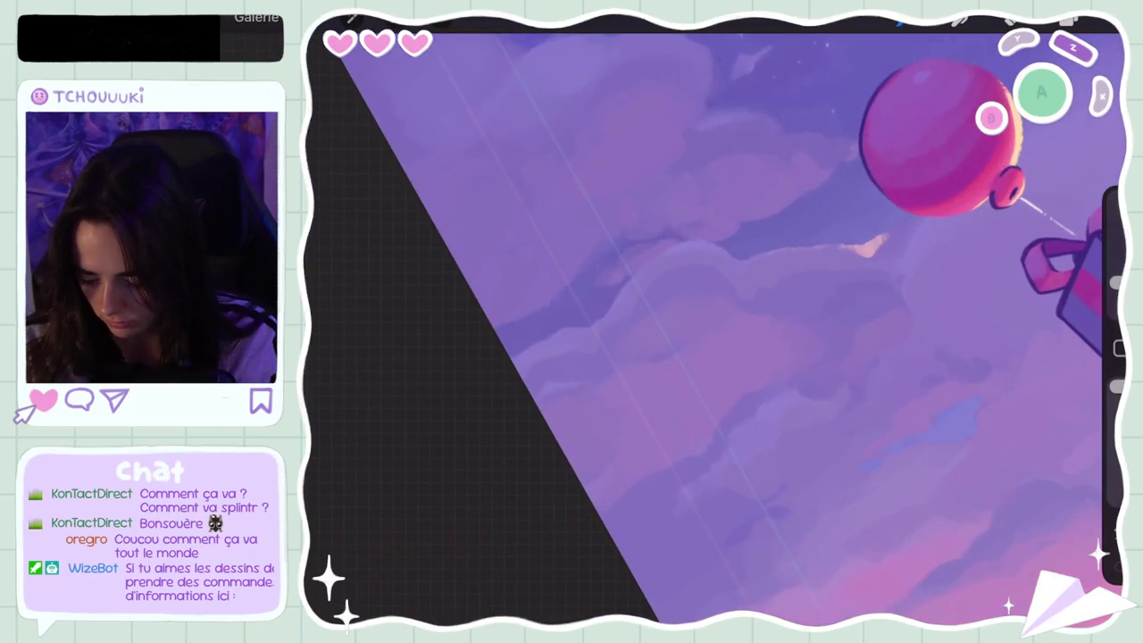
pyautogui.scroll(-5, 715, 329)
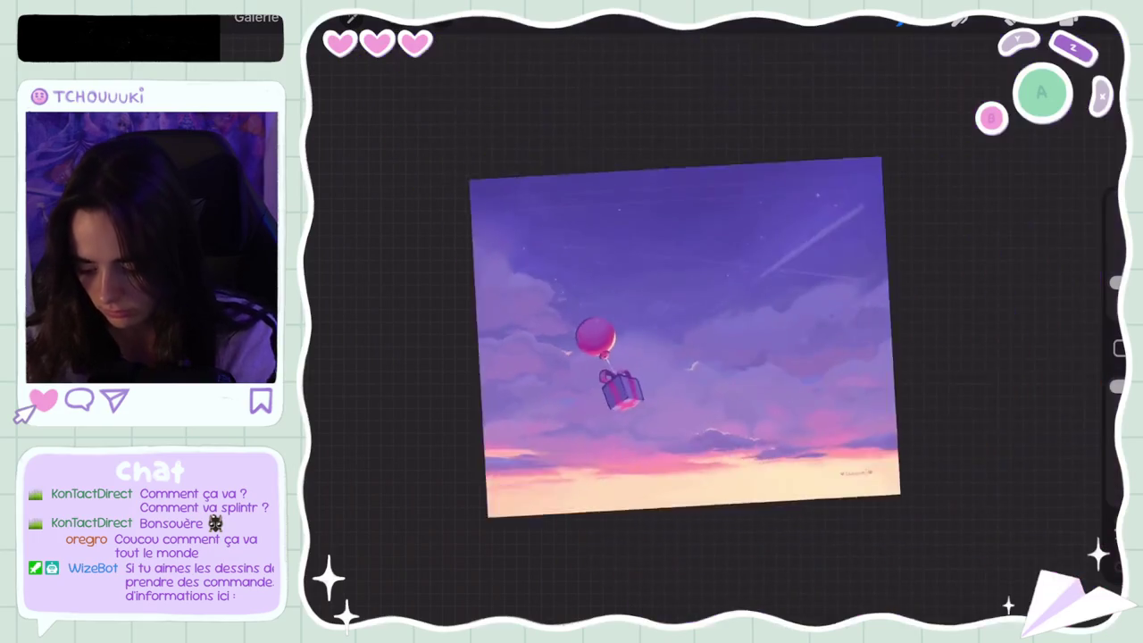
pyautogui.scroll(3, 714, 329)
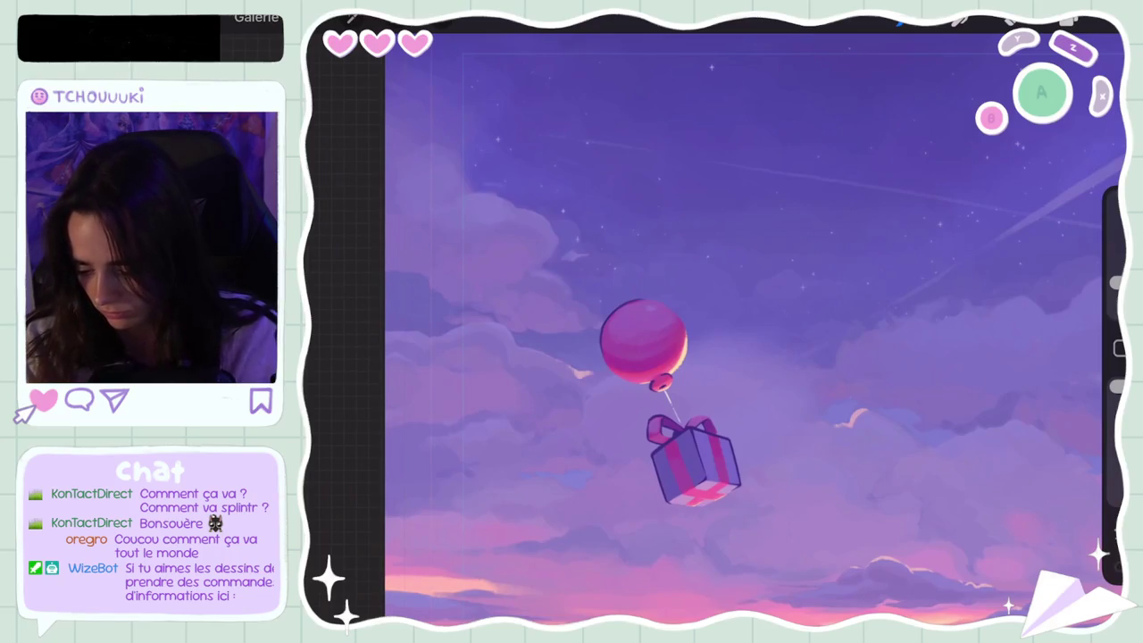
pyautogui.scroll(-5, 795, 343)
pyautogui.scroll(5, 795, 343)
pyautogui.hotkey('ctrl', 'z')
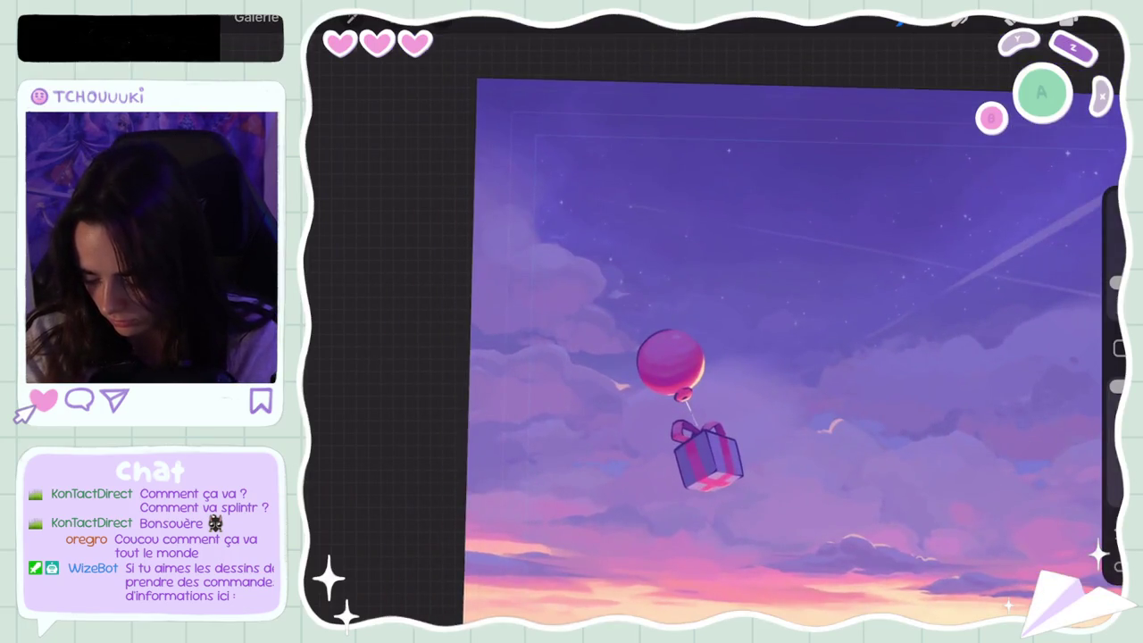
pyautogui.scroll(-5, 714, 348)
pyautogui.scroll(2, 572, 322)
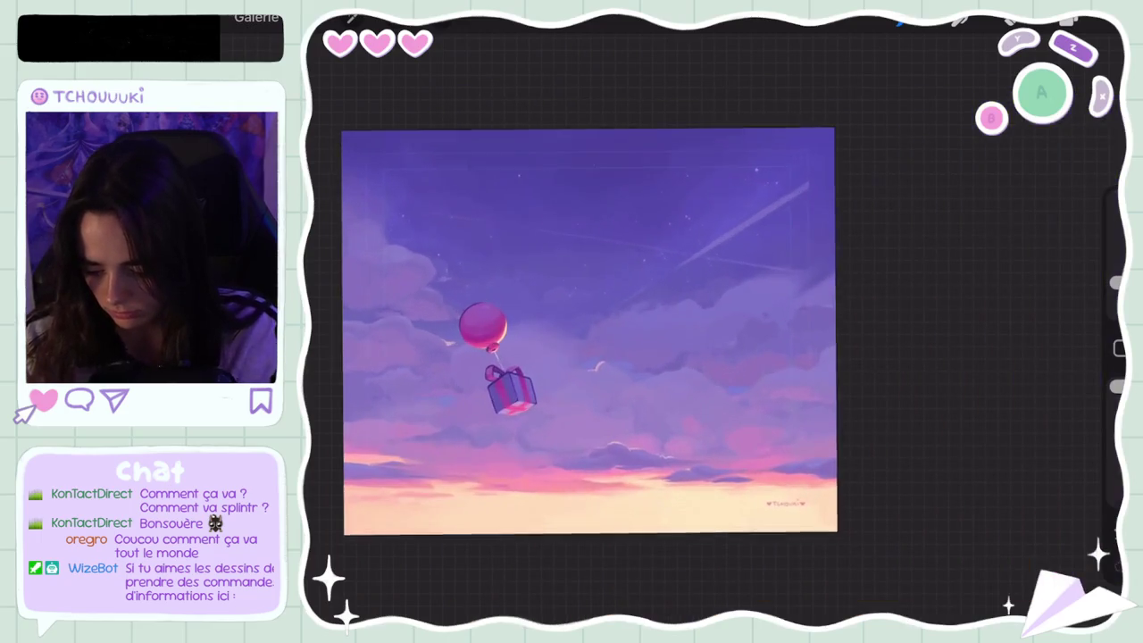
pyautogui.scroll(-4, 572, 322)
pyautogui.scroll(5, 535, 375)
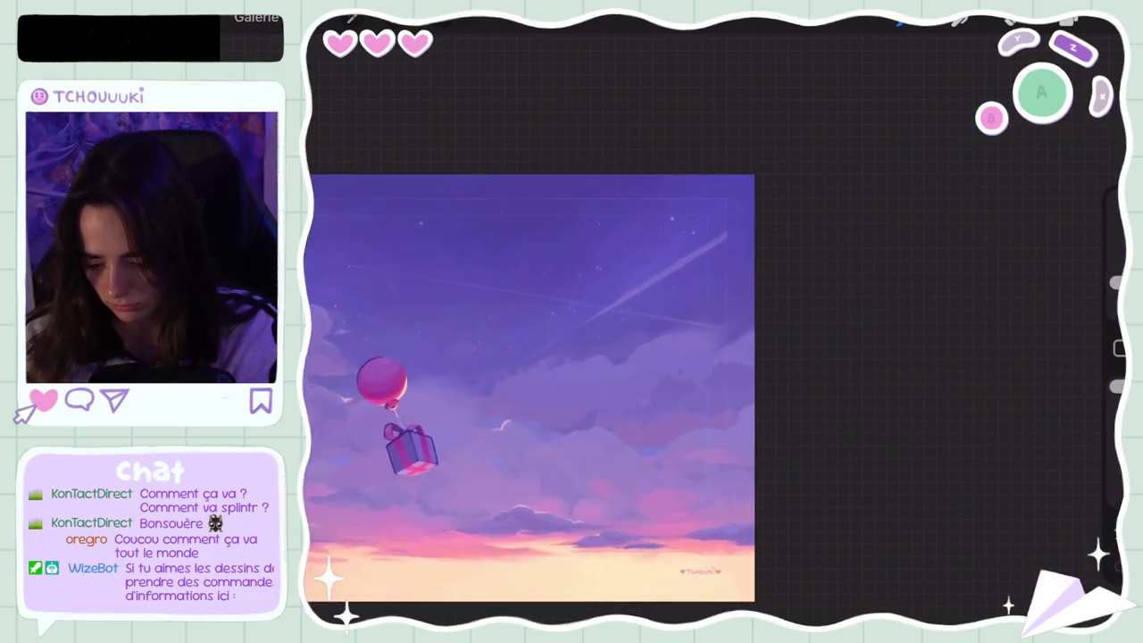
pyautogui.scroll(3, 535, 357)
pyautogui.press('b')
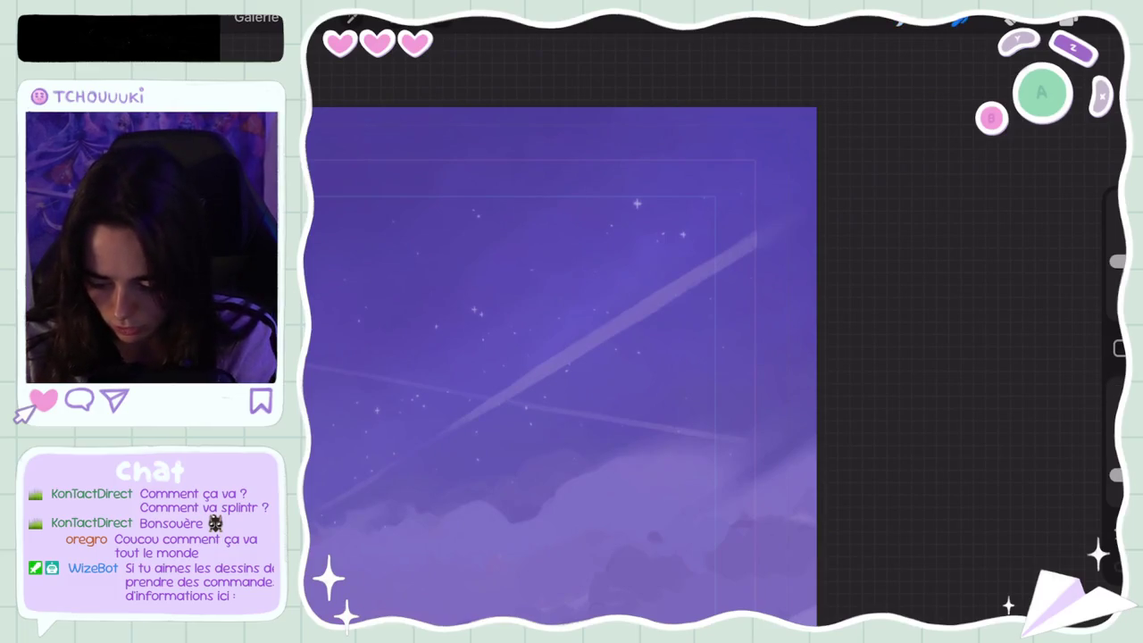
pyautogui.scroll(2, 561, 366)
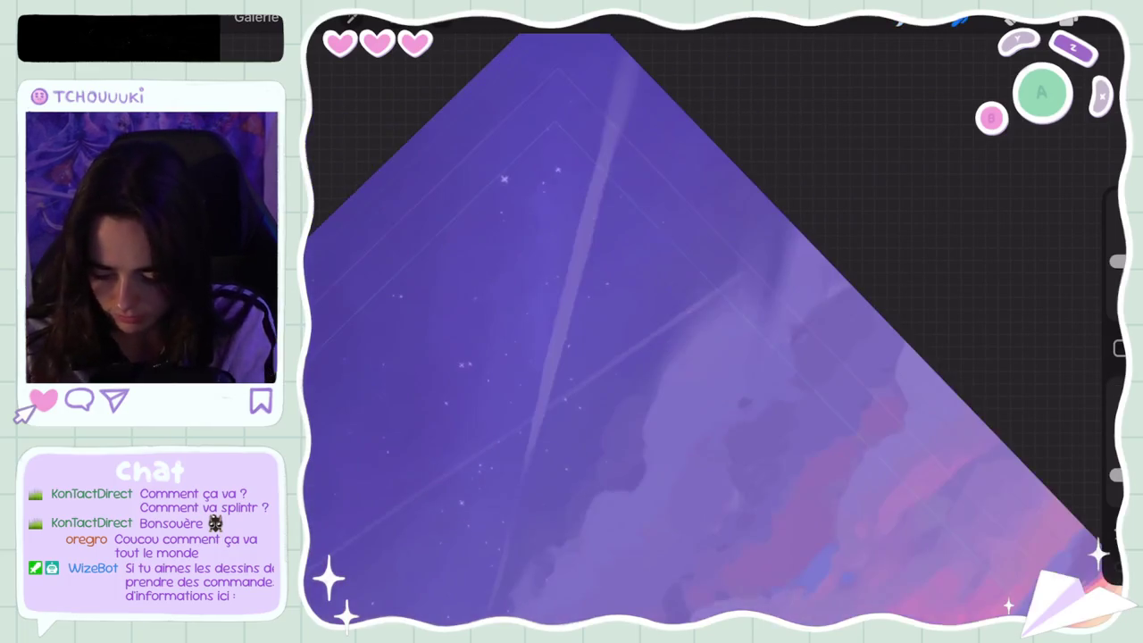
pyautogui.moveTo(1116, 261); pyautogui.dragTo(1116, 290)
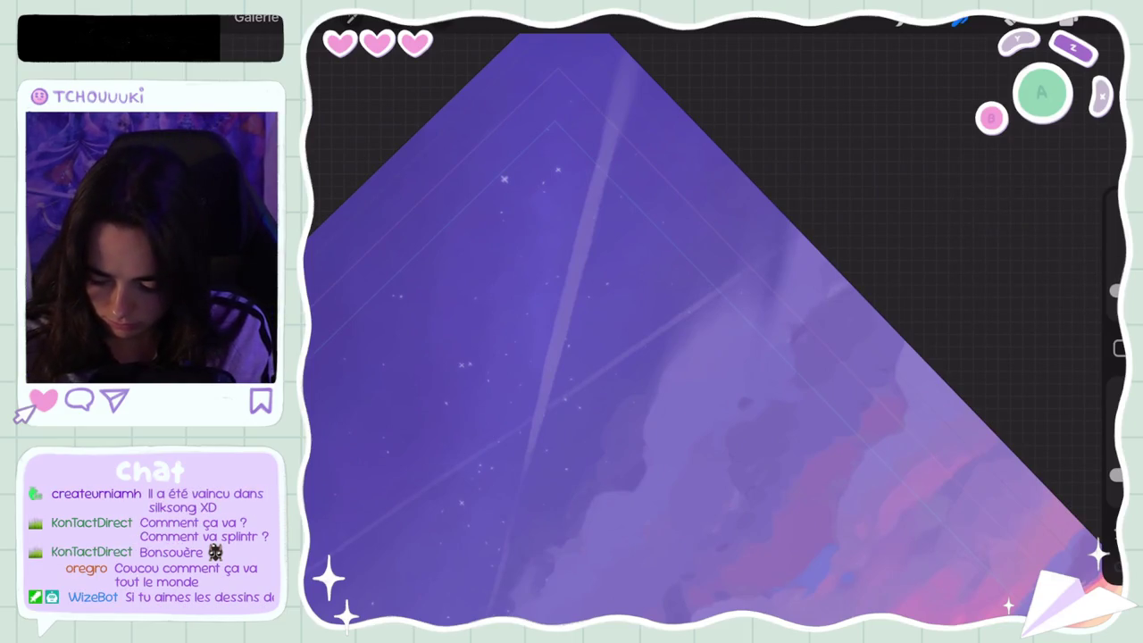
pyautogui.scroll(-3, 715, 330)
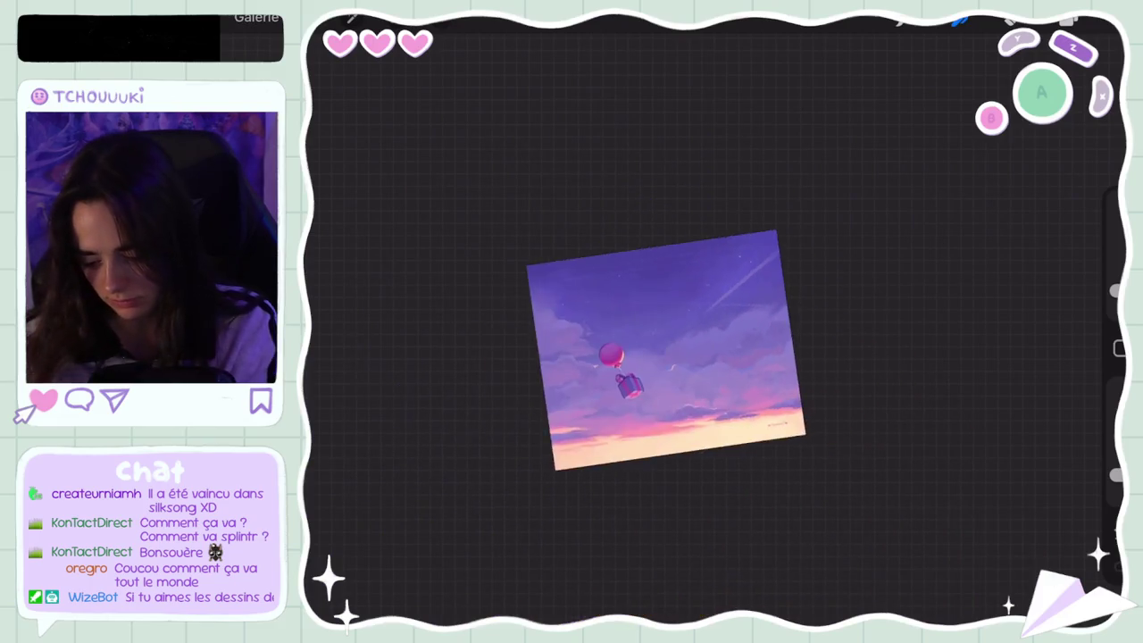
pyautogui.scroll(4, 714, 331)
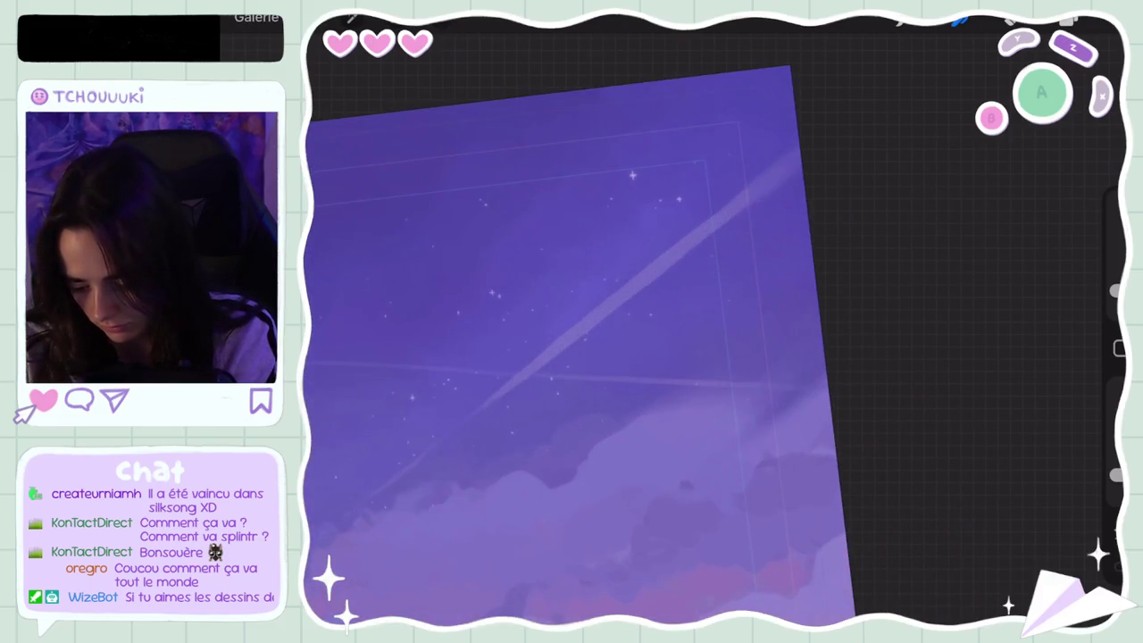
pyautogui.hotkey('ctrl', 'z')
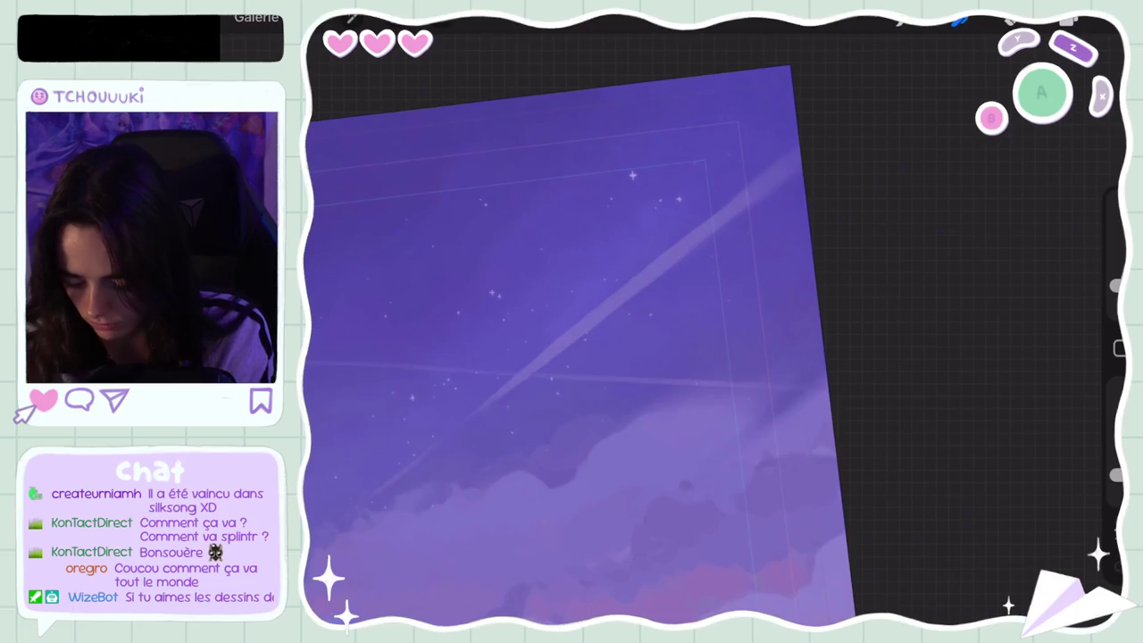
pyautogui.scroll(-3, 572, 357)
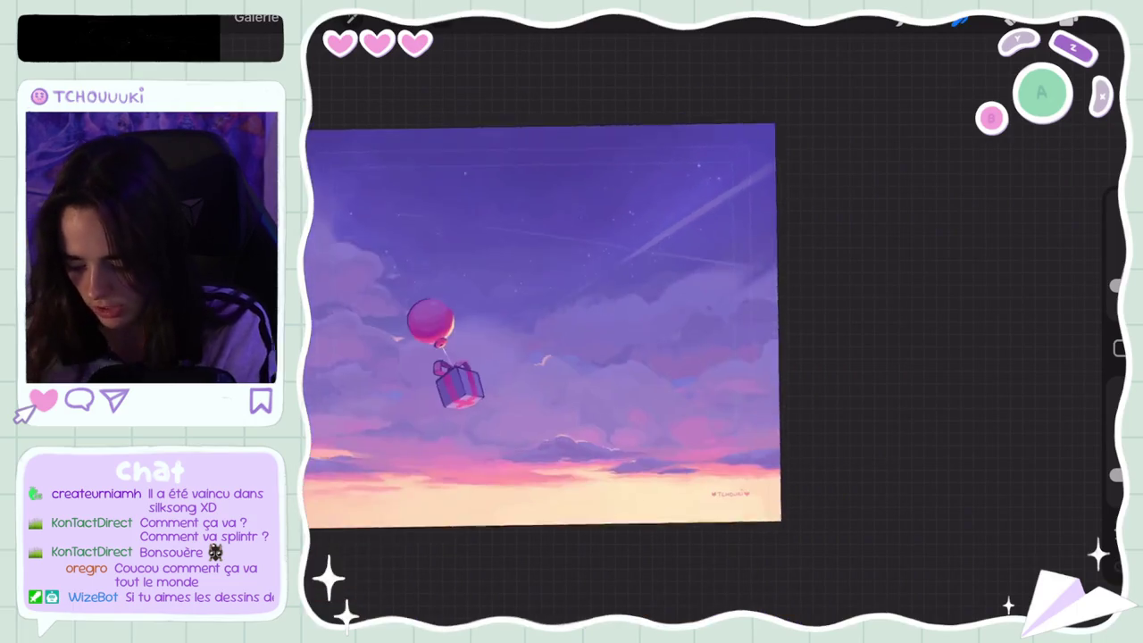
pyautogui.scroll(5, 714, 330)
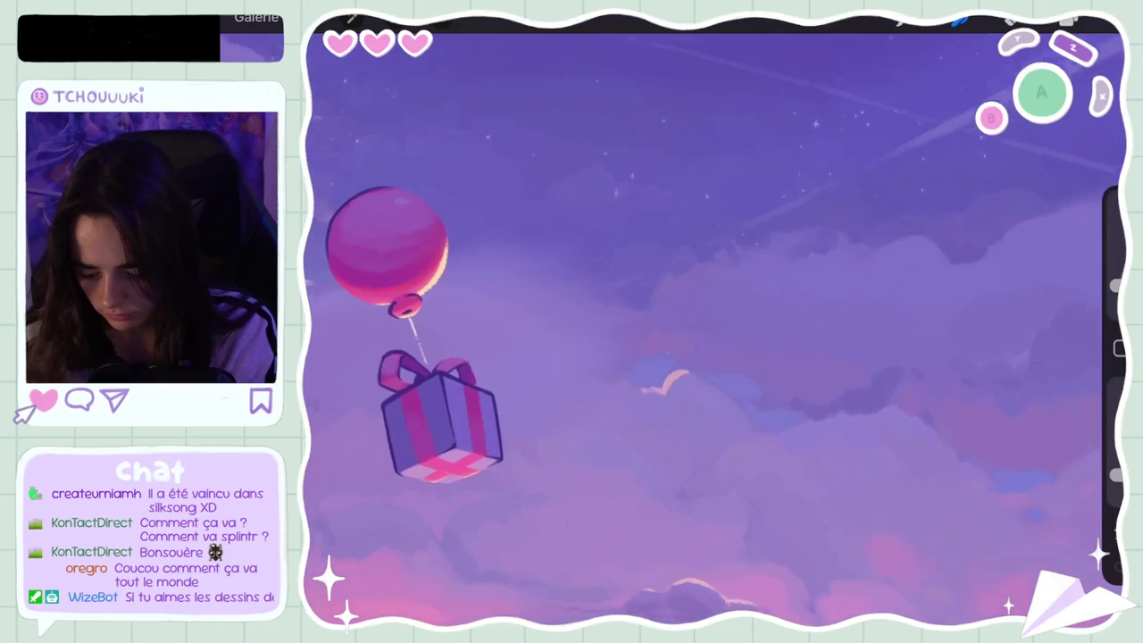
pyautogui.scroll(-5, 714, 330)
pyautogui.scroll(-3, 589, 312)
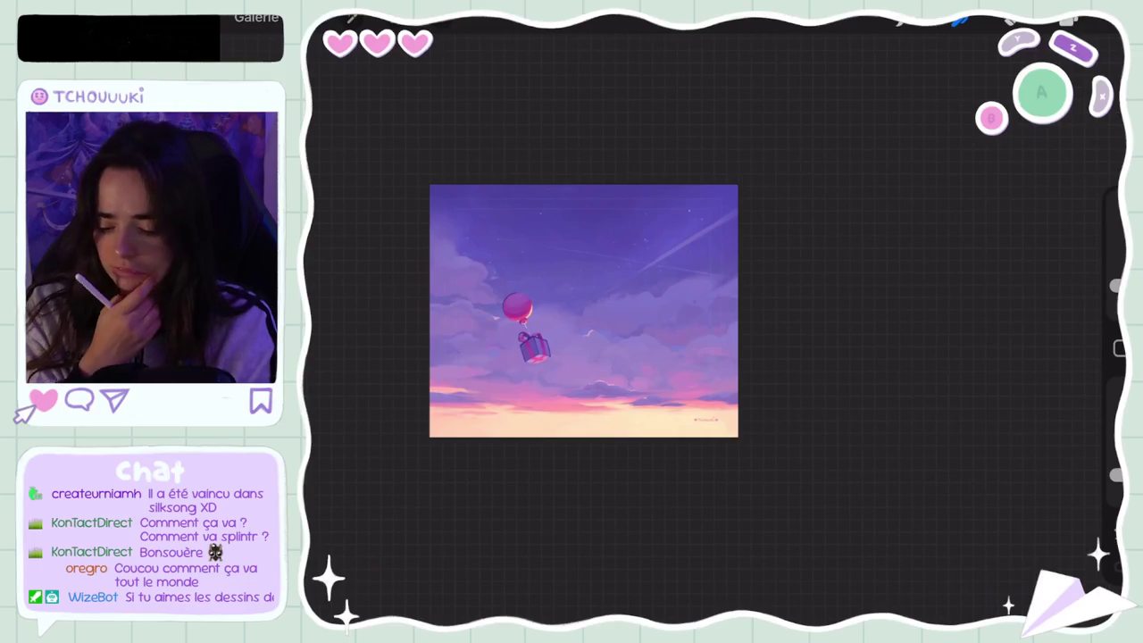
pyautogui.scroll(-2, 585, 310)
pyautogui.scroll(-2, 586, 311)
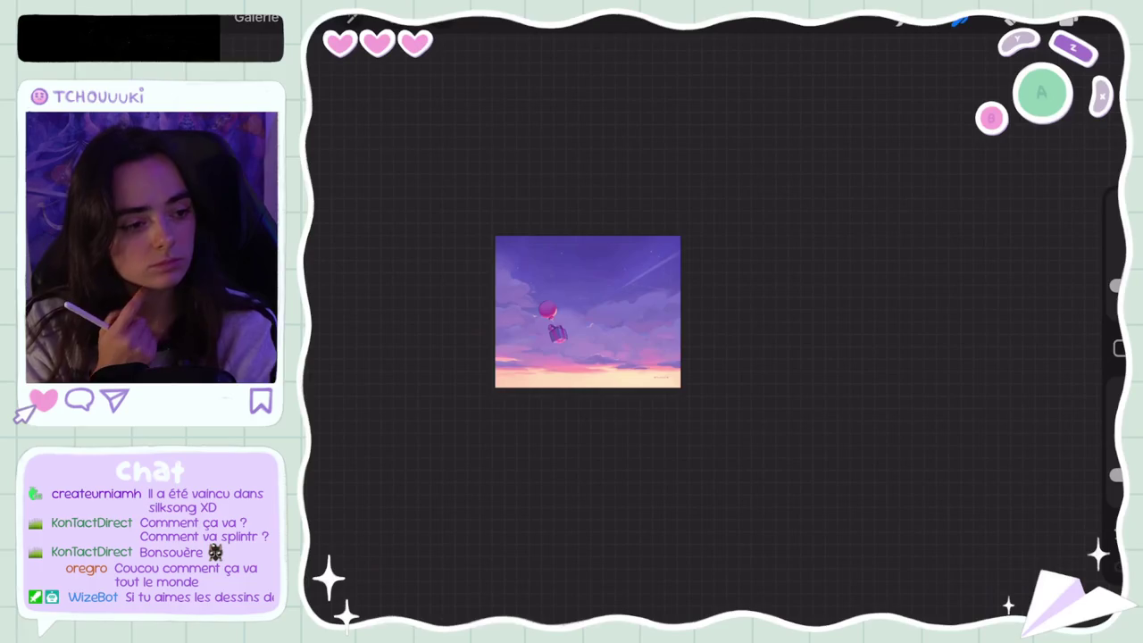
# Select the Image insérée layer in the Layers panel
pyautogui.click(1068, 20)
pyautogui.scroll(2, 588, 311)
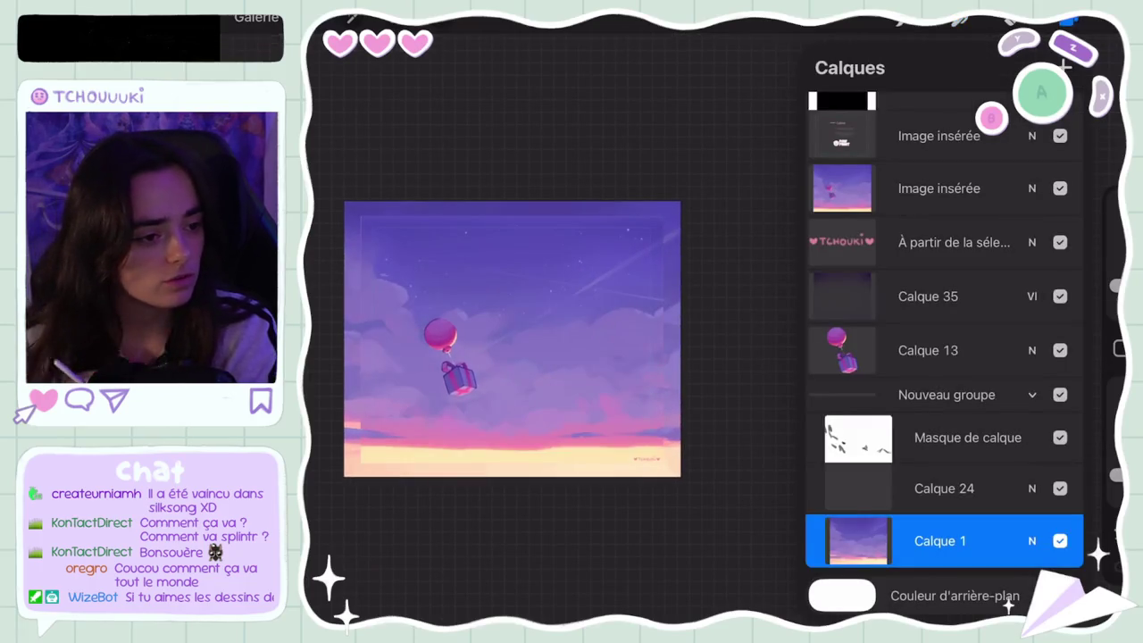
pyautogui.click(929, 189)
pyautogui.click(929, 189)
pyautogui.click(928, 188)
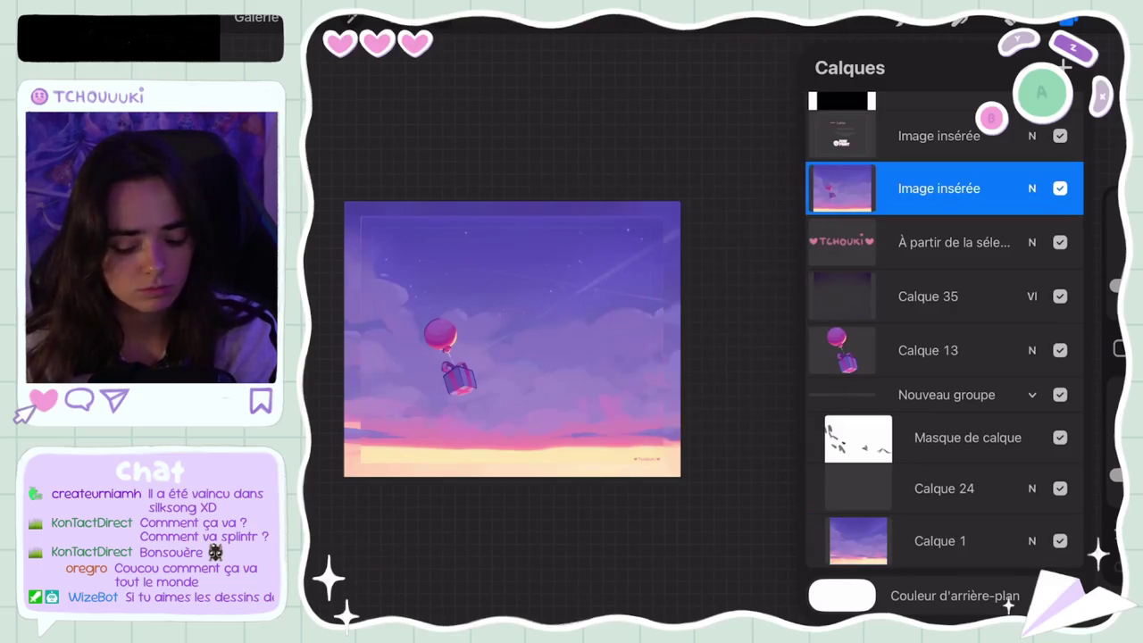
# Toggle the Image insérée layer's visibility to compare, leaving it hidden
pyautogui.click(1060, 189)
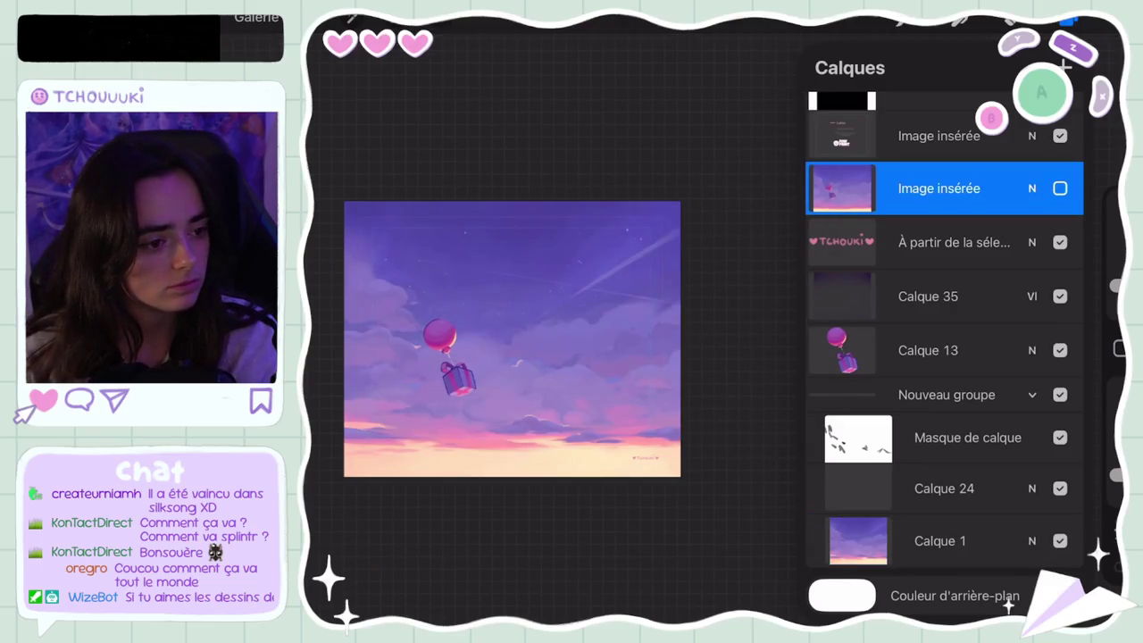
pyautogui.click(1060, 188)
pyautogui.click(928, 188)
pyautogui.click(929, 188)
pyautogui.click(1060, 188)
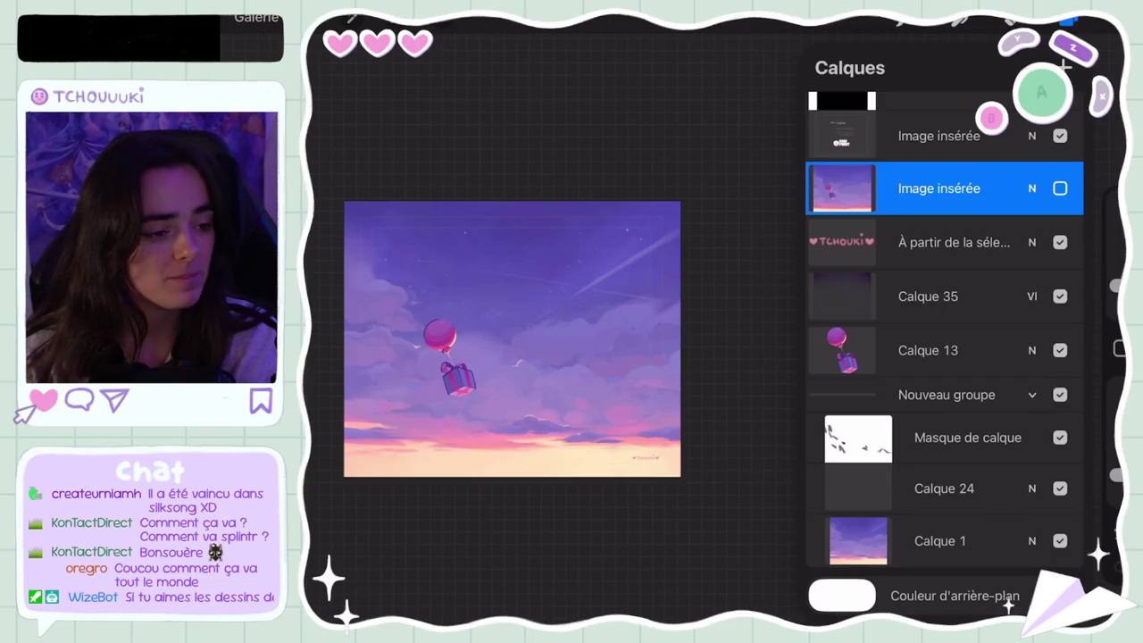
pyautogui.click(928, 188)
pyautogui.click(1060, 188)
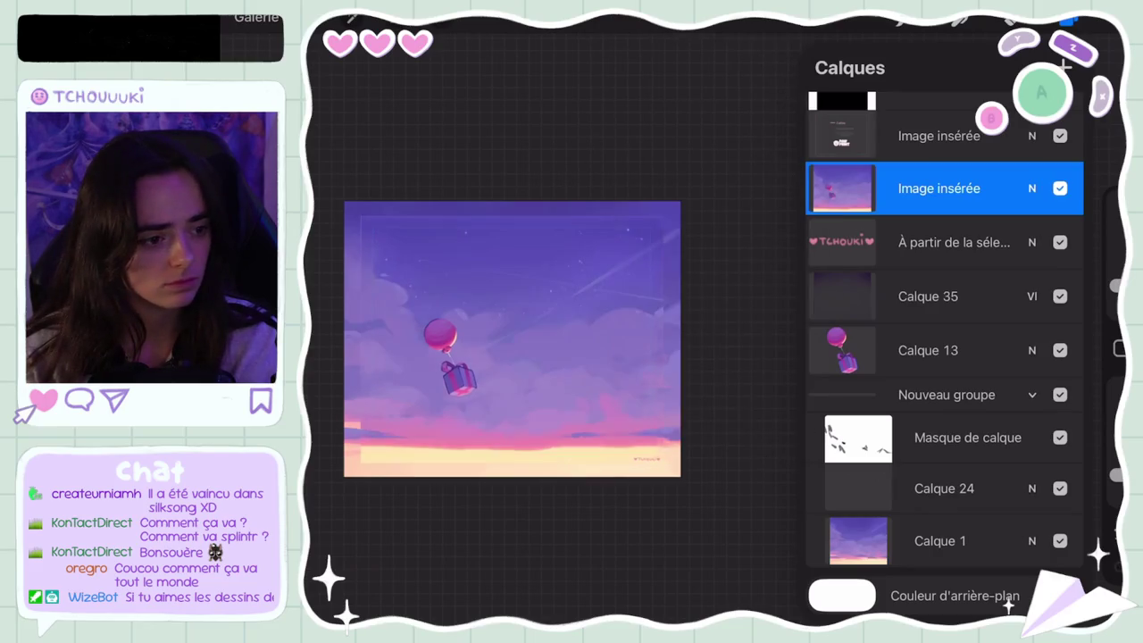
pyautogui.click(1060, 189)
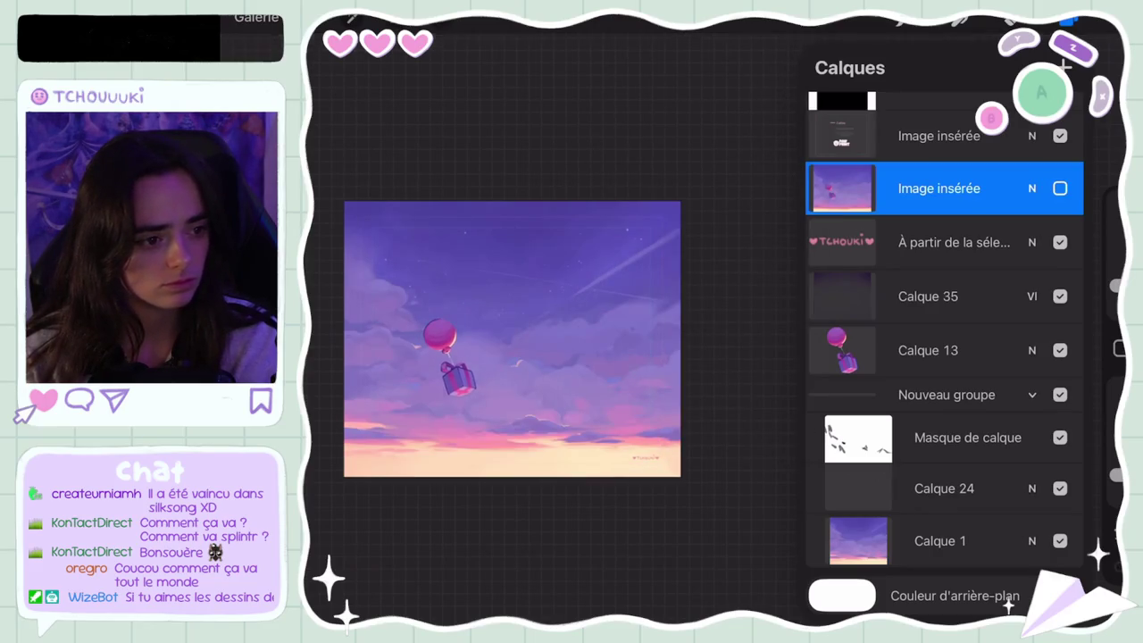
# Sample a purple from the sky and try painting on the hidden layer
pyautogui.scroll(10, 512, 339)
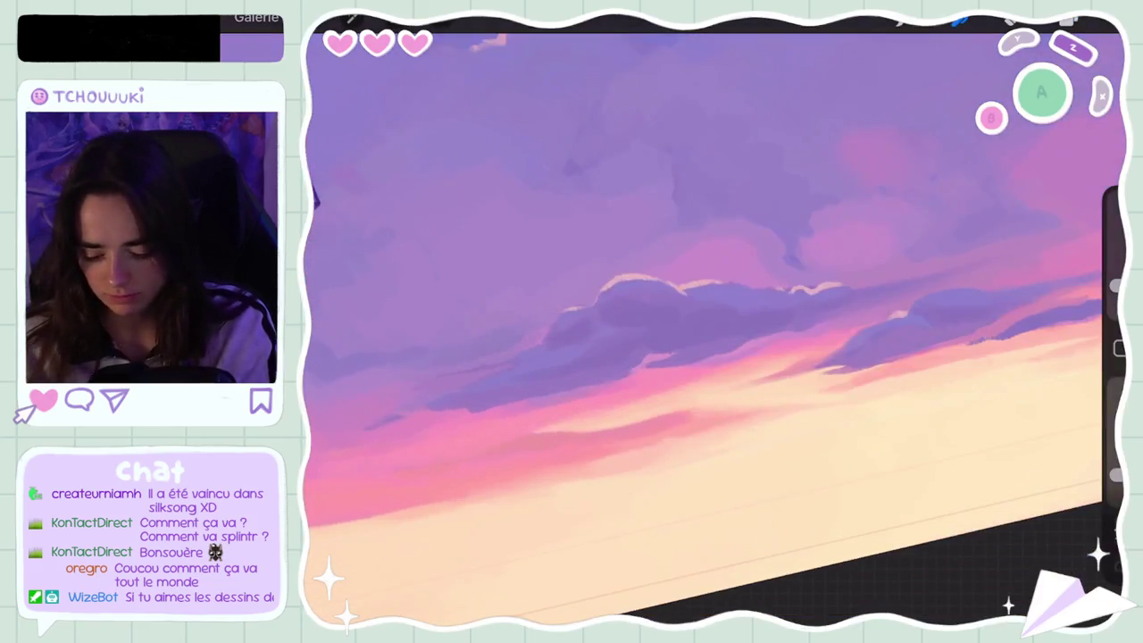
pyautogui.moveTo(669, 255); pyautogui.dragTo(633, 286)
pyautogui.click(705, 339)
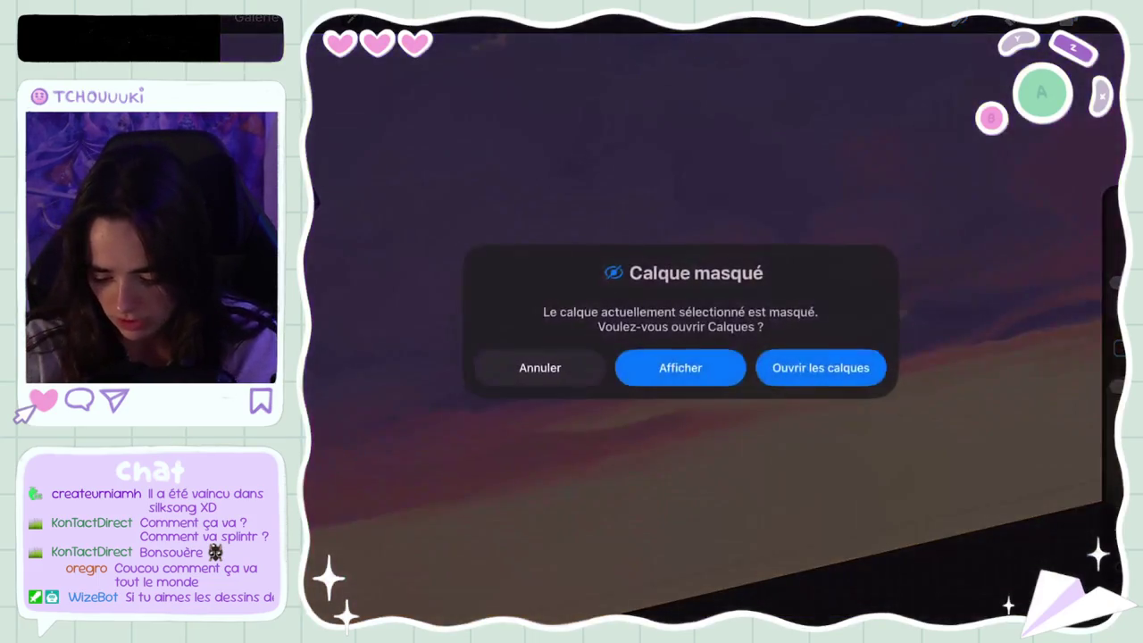
# Dismiss the hidden-layer warning, make Calque 1 the active layer, and undo the last stroke
pyautogui.click(538, 367)
pyautogui.click(1069, 20)
pyautogui.scroll(-5, 944, 357)
pyautogui.click(940, 541)
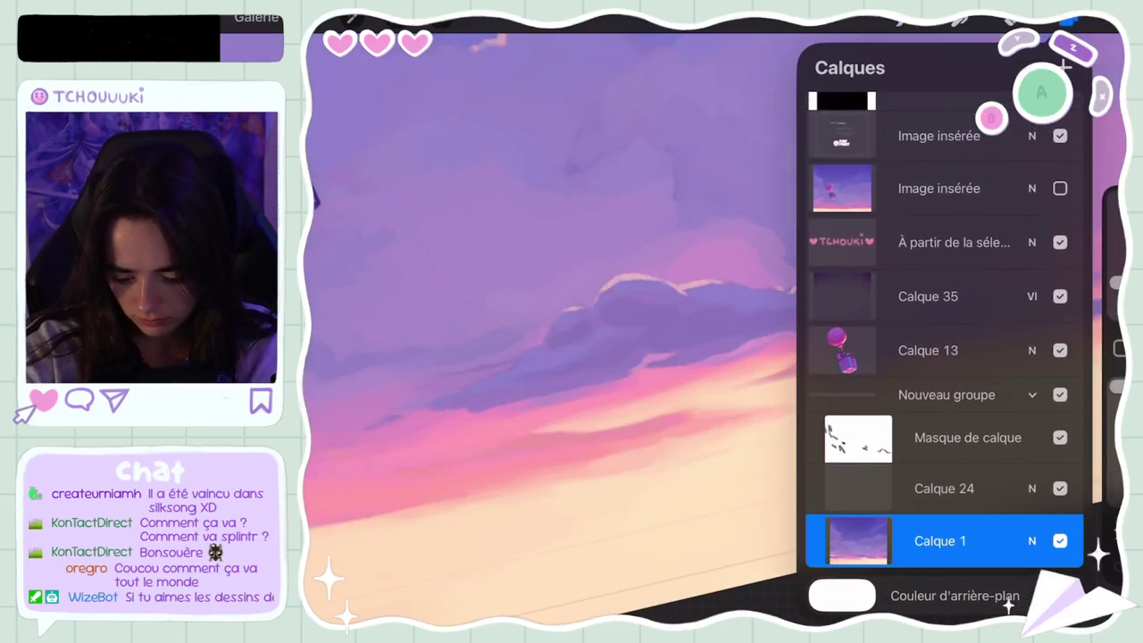
pyautogui.click(1069, 20)
pyautogui.click(1116, 294)
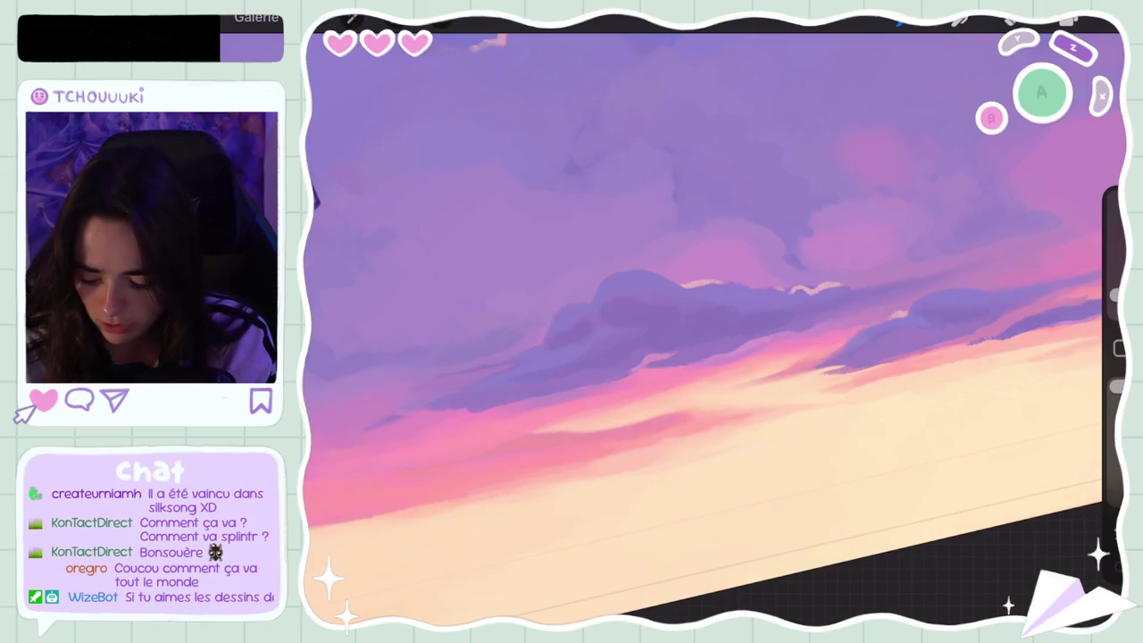
pyautogui.hotkey('ctrl', 'z')
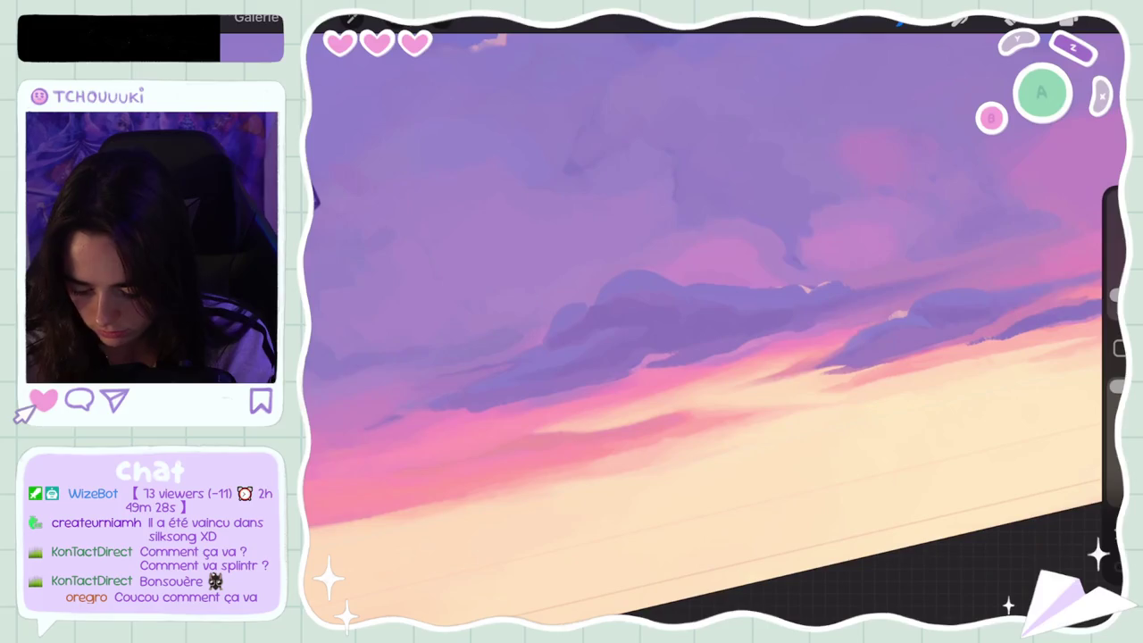
# Undo three more brush strokes on the sunset sky and fit the canvas to the screen
pyautogui.hotkey('ctrl', 'z')
pyautogui.hotkey('ctrl', 'z')
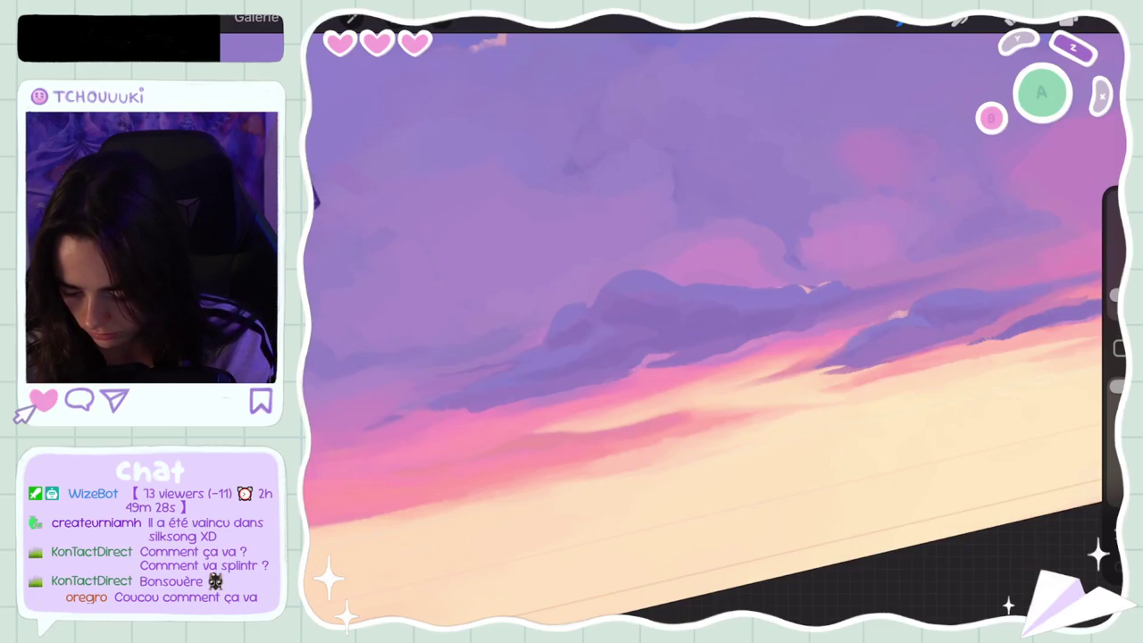
pyautogui.hotkey('ctrl', 'z')
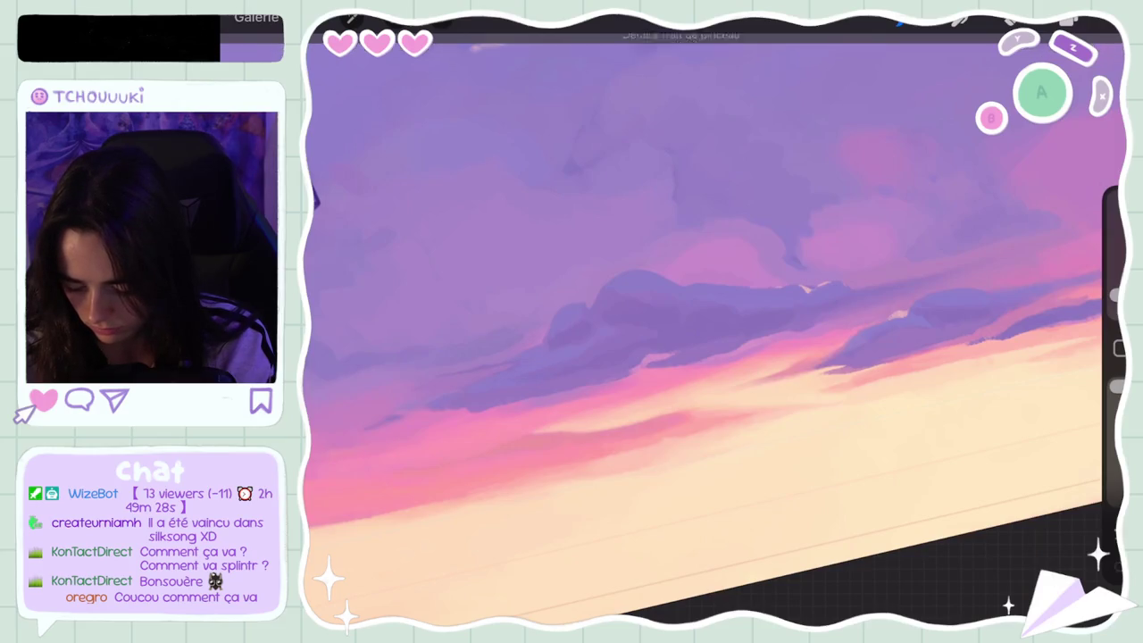
pyautogui.scroll(5, 714, 321)
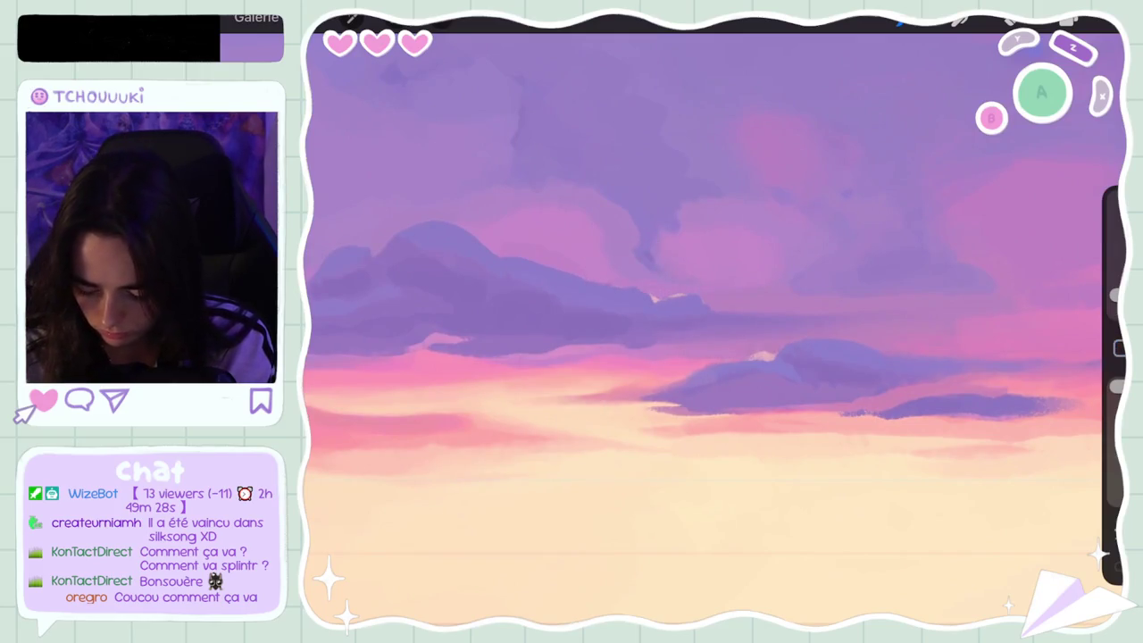
pyautogui.scroll(-3, 715, 357)
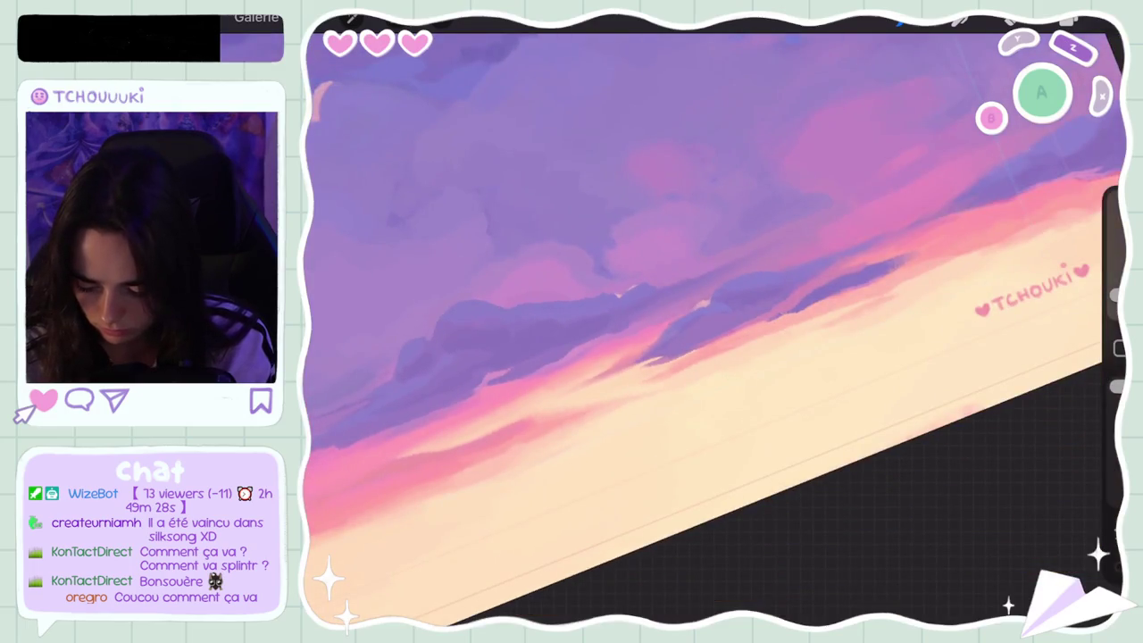
pyautogui.hotkey('ctrl', 'z')
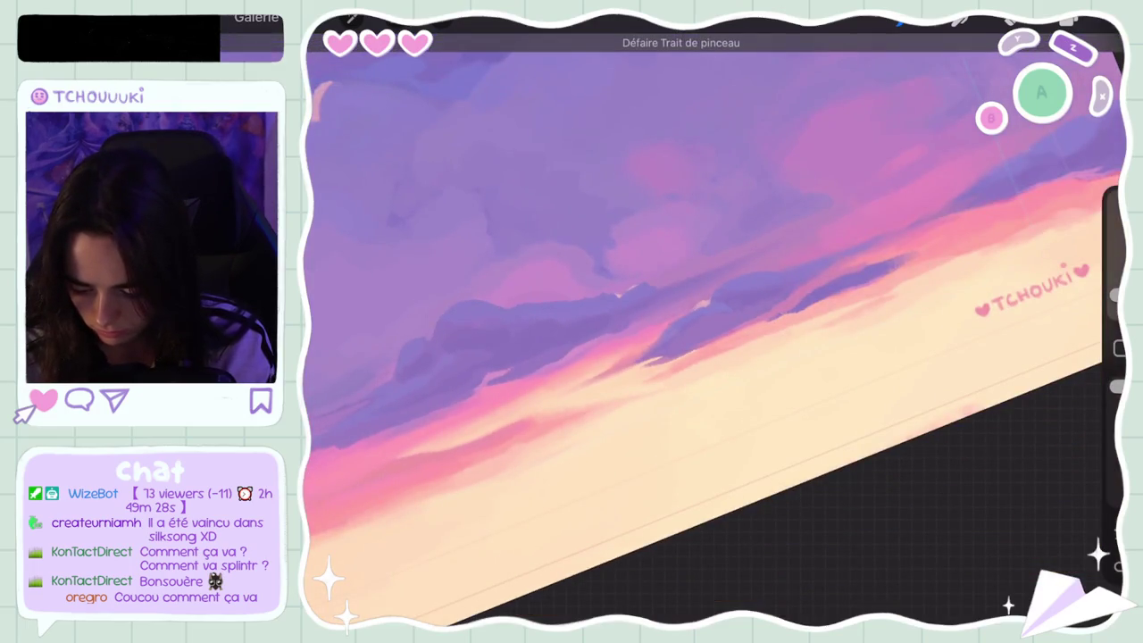
pyautogui.scroll(5, 696, 321)
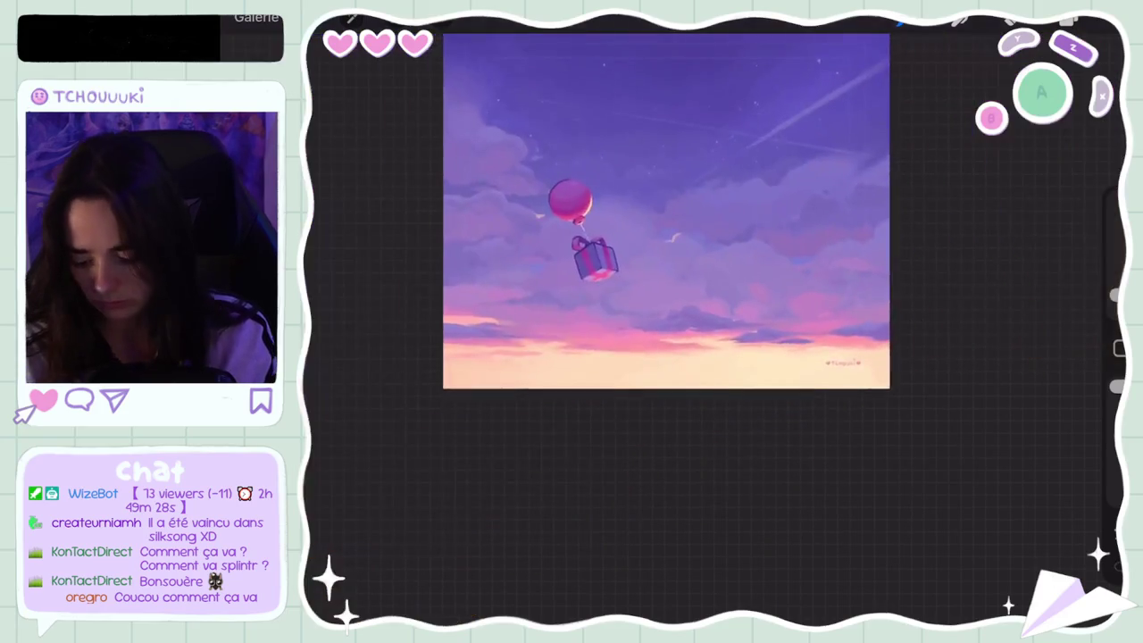
# Make the TCHOUKI signature layer the active layer
pyautogui.scroll(-3, 697, 197)
pyautogui.scroll(2, 602, 220)
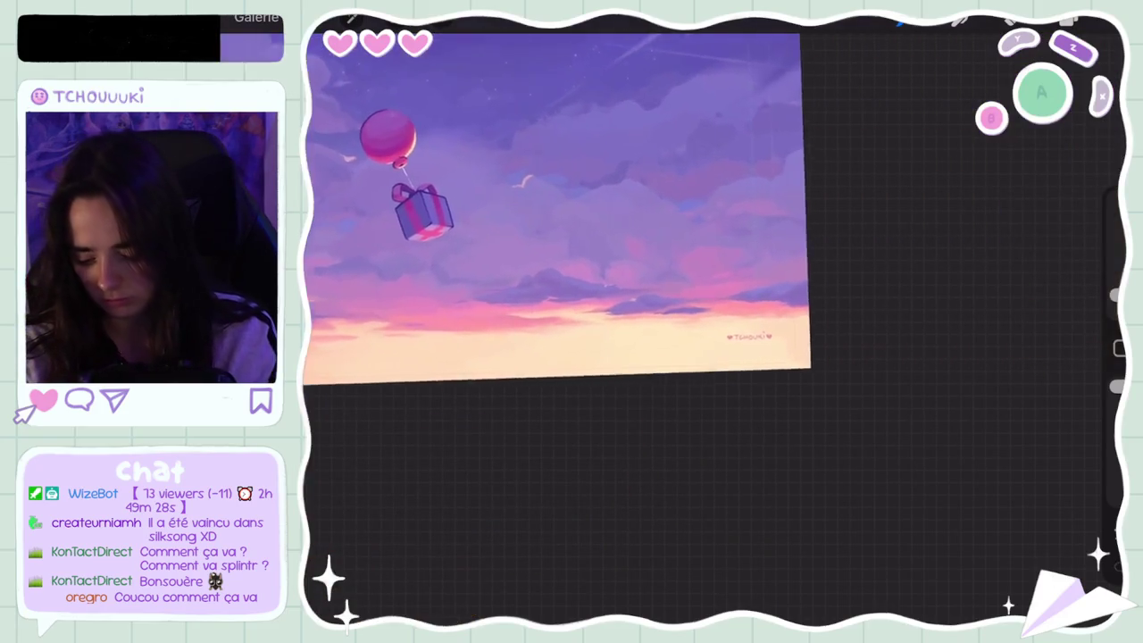
pyautogui.scroll(4, 603, 221)
pyautogui.click(1068, 18)
pyautogui.click(947, 296)
pyautogui.click(947, 242)
pyautogui.scroll(-5, 544, 223)
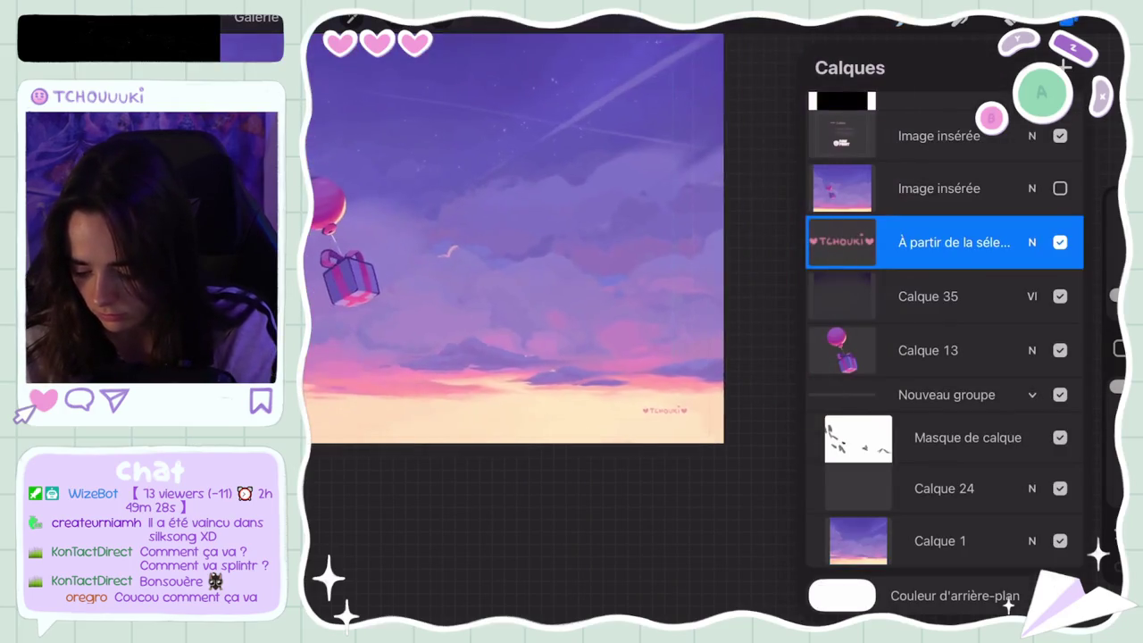
# Raise the signature's saturation to 57% in Hue, Saturation, Brightness
pyautogui.click(350, 18)
pyautogui.scroll(3, 611, 223)
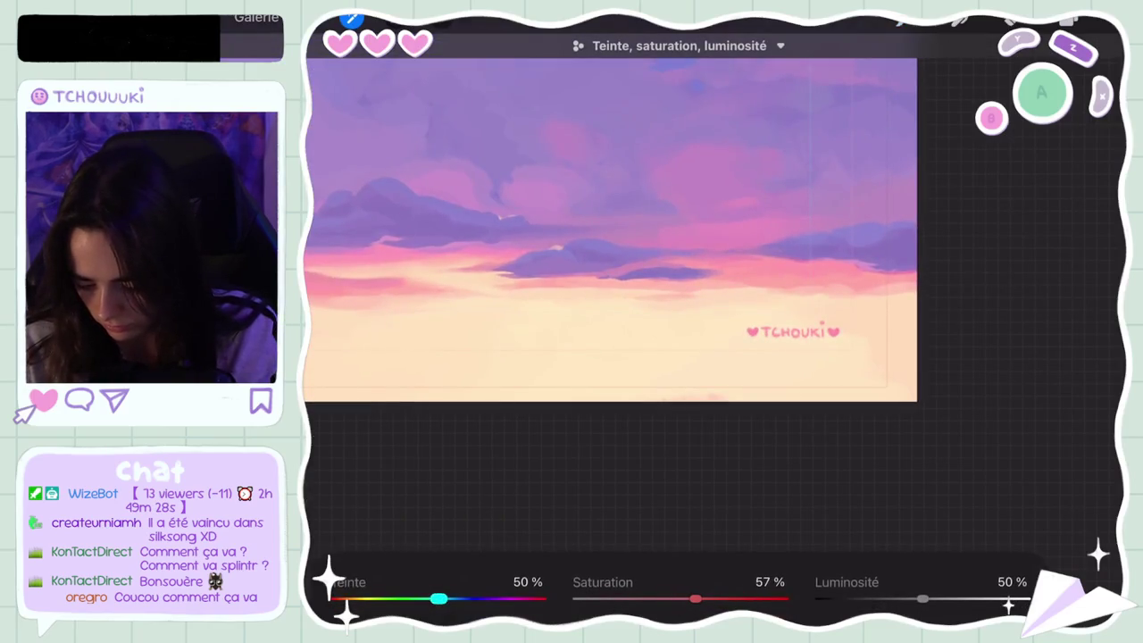
pyautogui.click(1068, 17)
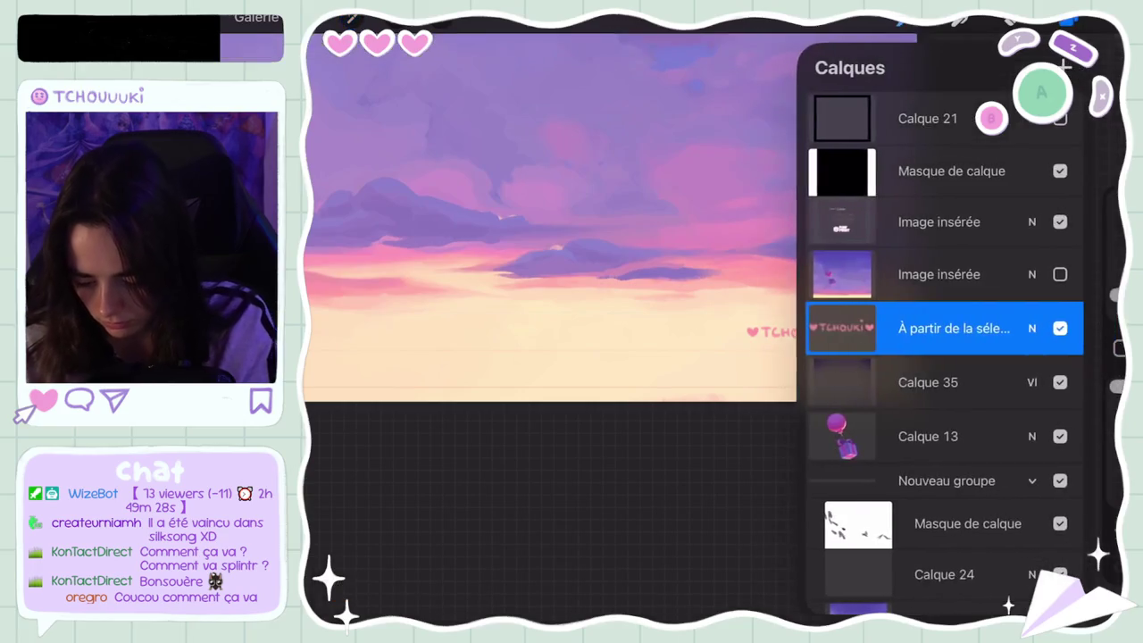
pyautogui.scroll(-3, 611, 223)
pyautogui.scroll(-3, 536, 232)
pyautogui.scroll(2, 536, 232)
pyautogui.scroll(2, 535, 232)
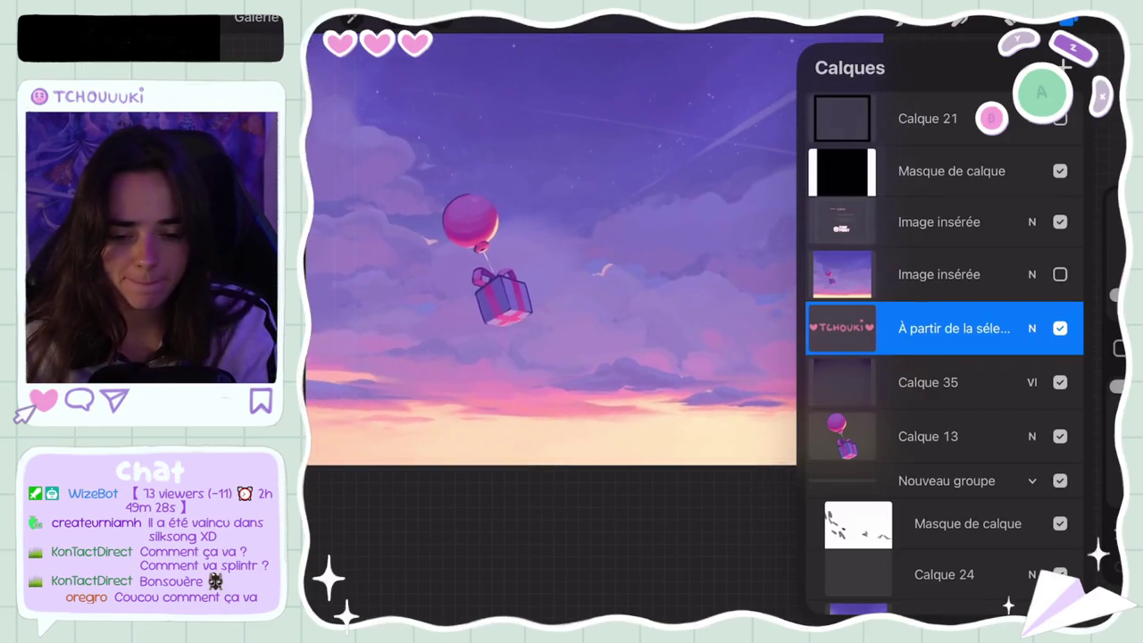
pyautogui.click(1068, 18)
pyautogui.scroll(-2, 611, 294)
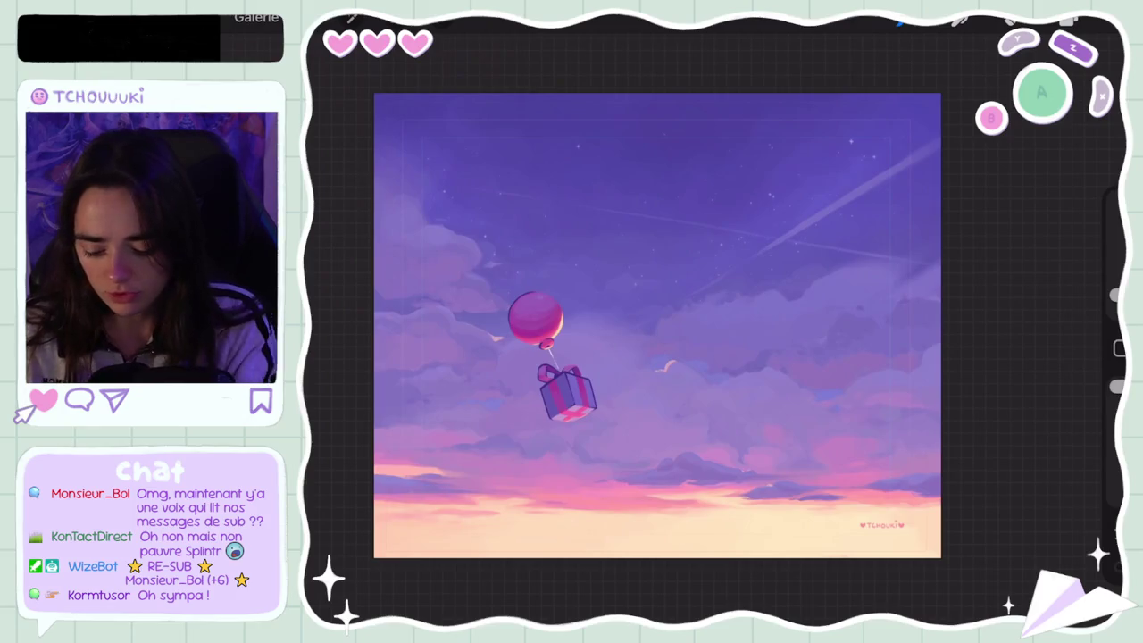
# Undo three brush strokes on the cloudy sky and fit the whole canvas on screen
pyautogui.scroll(5, 893, 409)
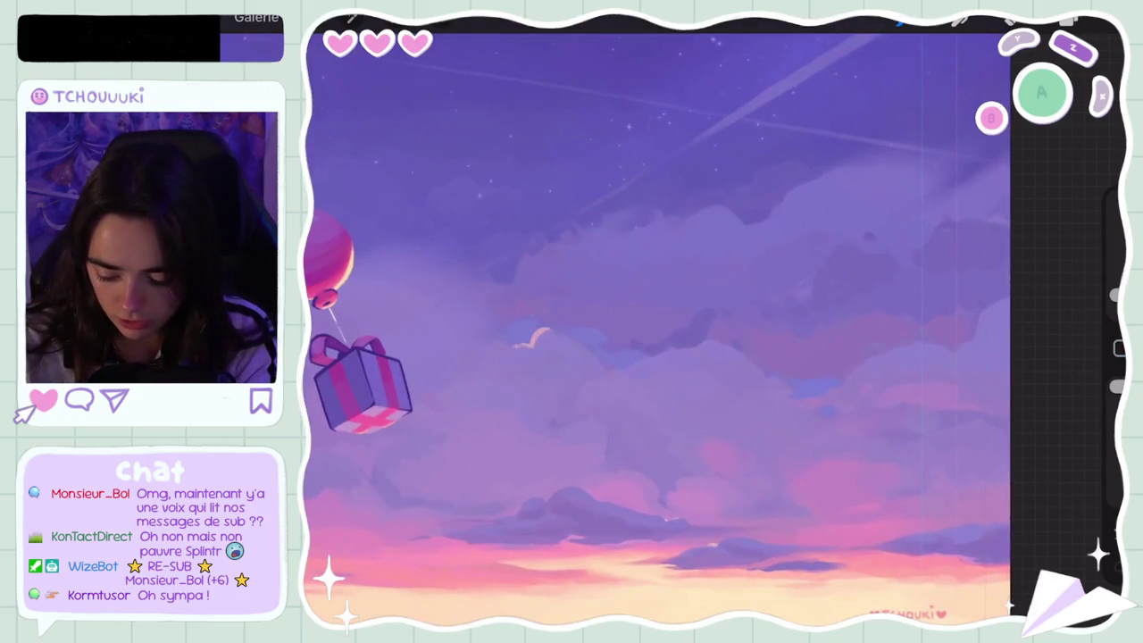
pyautogui.hotkey('ctrl', 'z')
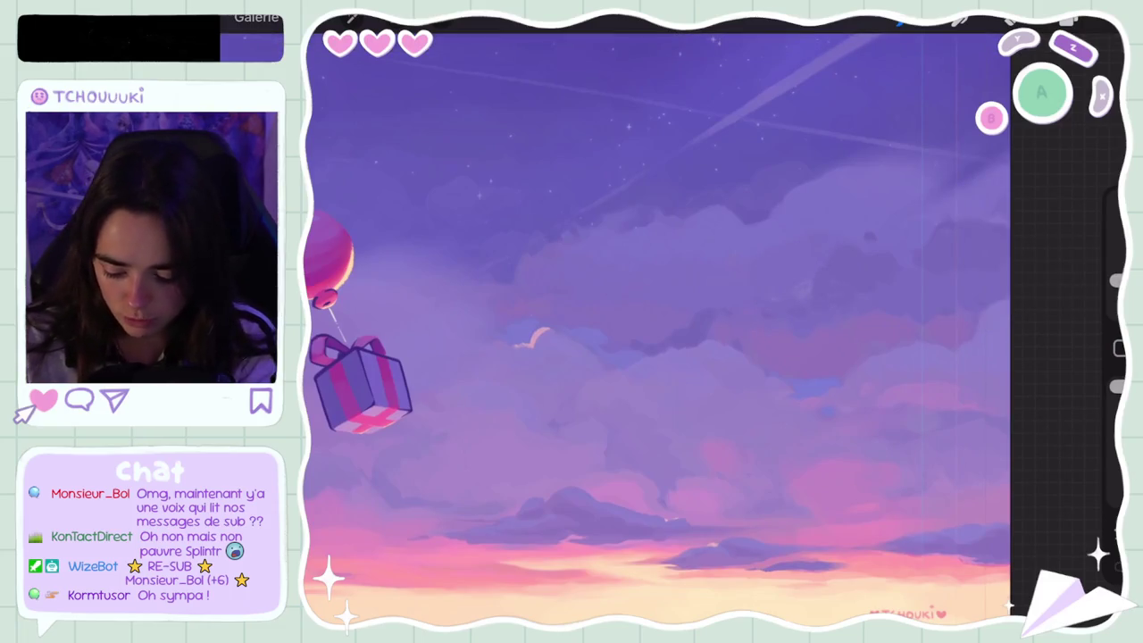
pyautogui.hotkey('ctrl', 'z')
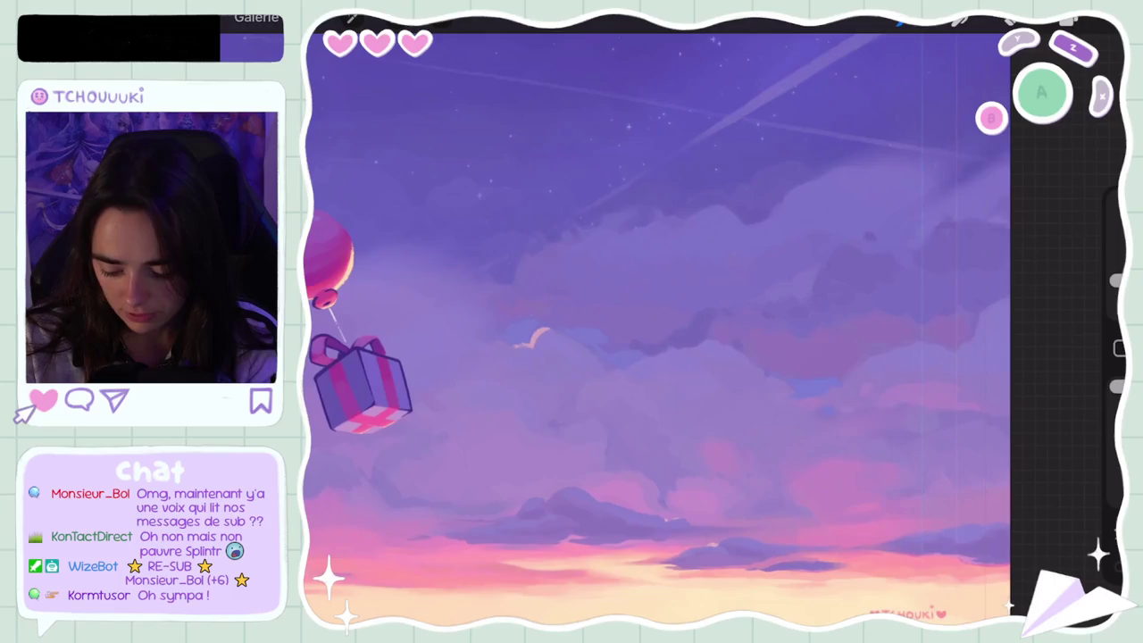
pyautogui.hotkey('ctrl', 'z')
pyautogui.scroll(-5, 658, 330)
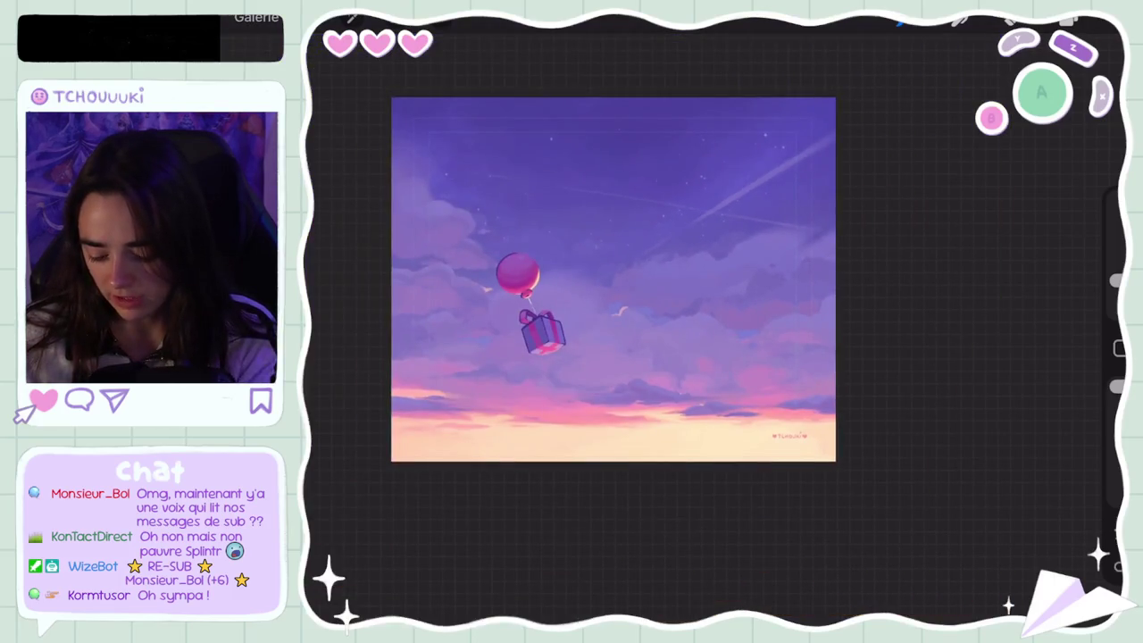
pyautogui.scroll(3, 644, 283)
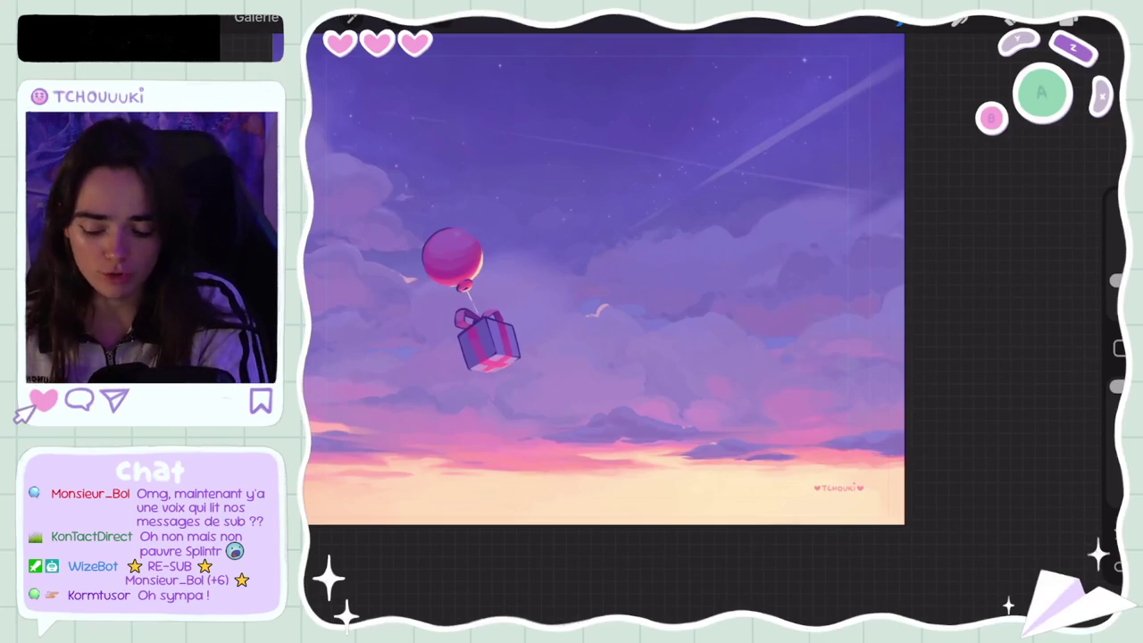
pyautogui.scroll(-3, 603, 286)
pyautogui.click(1069, 18)
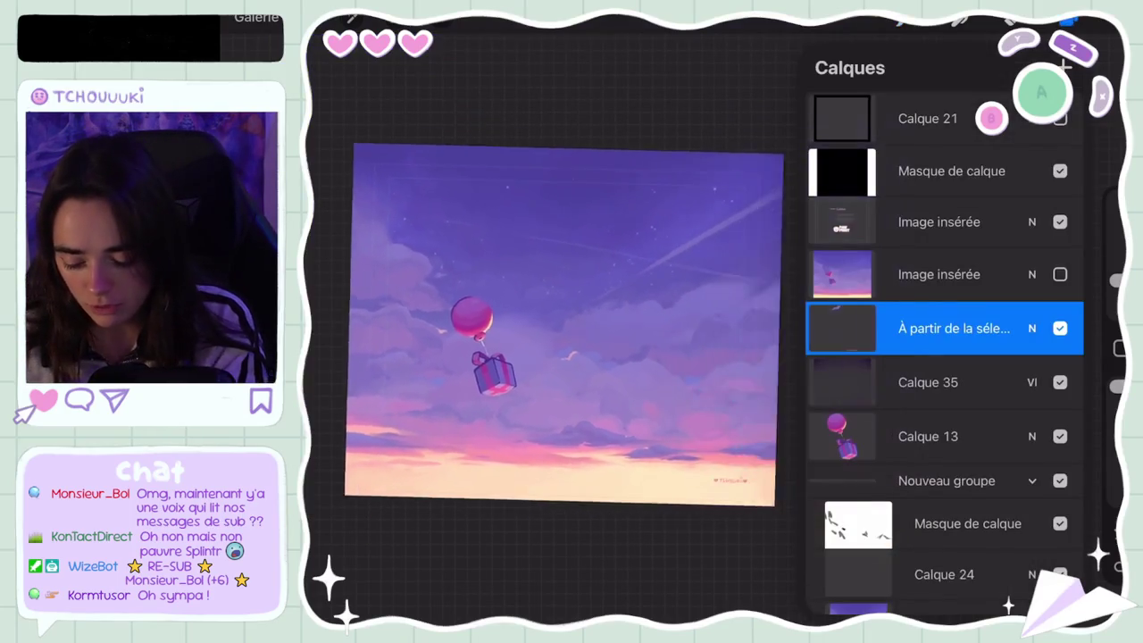
pyautogui.click(1060, 274)
pyautogui.click(1060, 274)
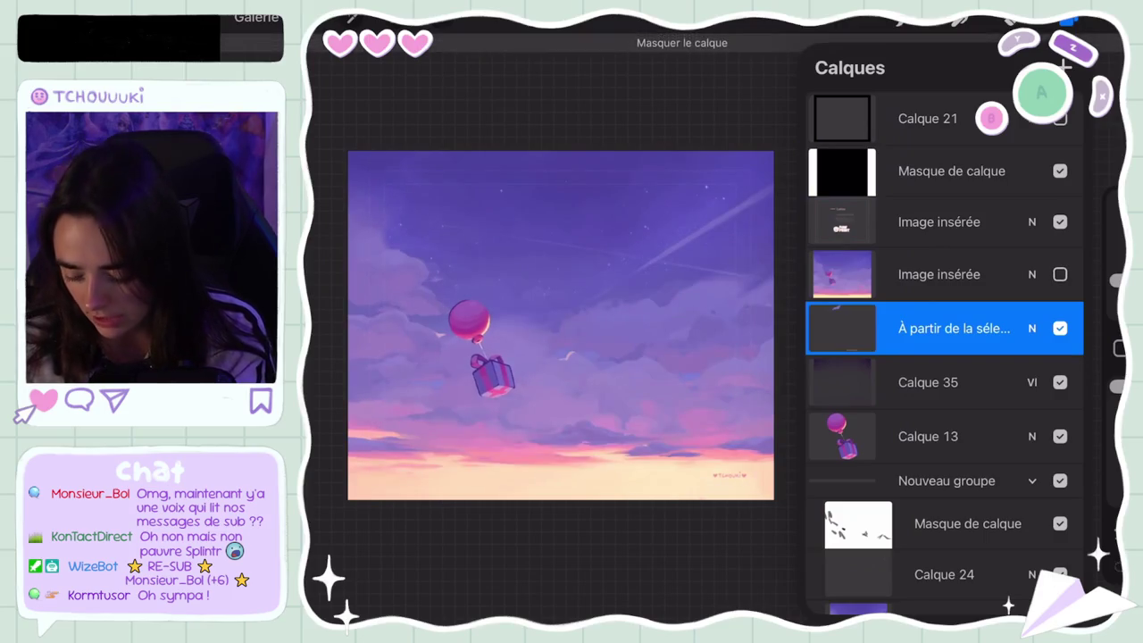
pyautogui.click(1060, 274)
pyautogui.click(1060, 274)
pyautogui.click(1060, 274)
pyautogui.click(1060, 274)
pyautogui.click(1060, 274)
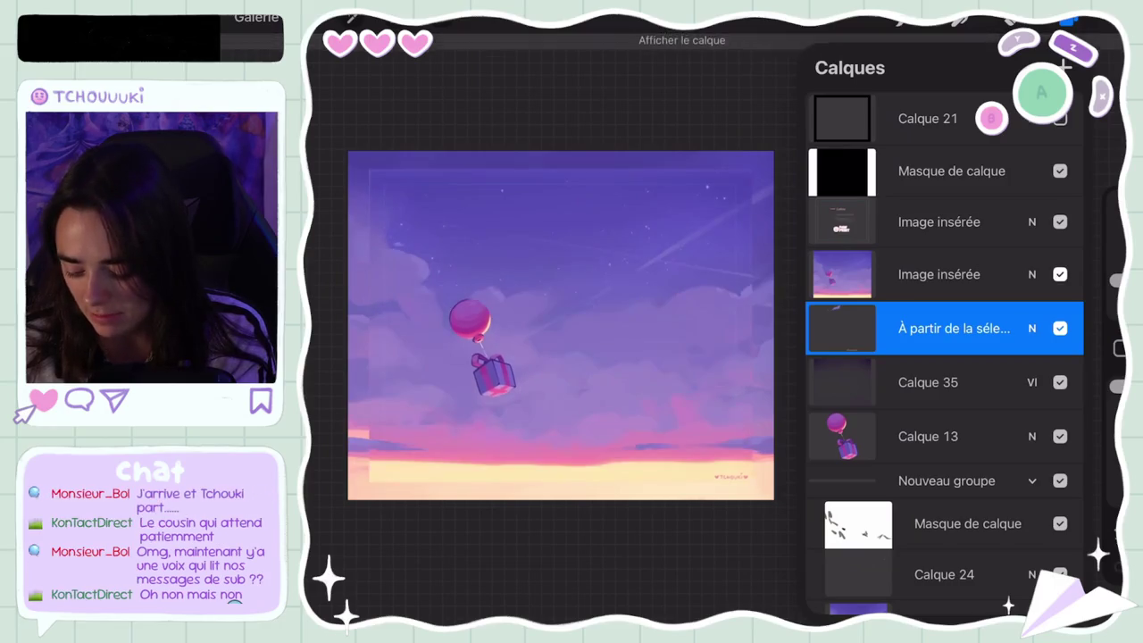
pyautogui.click(1060, 274)
pyautogui.click(1060, 274)
pyautogui.click(1060, 274)
pyautogui.click(1060, 274)
pyautogui.click(1060, 274)
pyautogui.click(1060, 274)
pyautogui.click(1060, 274)
pyautogui.click(1060, 274)
pyautogui.click(1059, 274)
pyautogui.click(1060, 275)
pyautogui.click(1060, 274)
pyautogui.click(938, 274)
pyautogui.click(1060, 275)
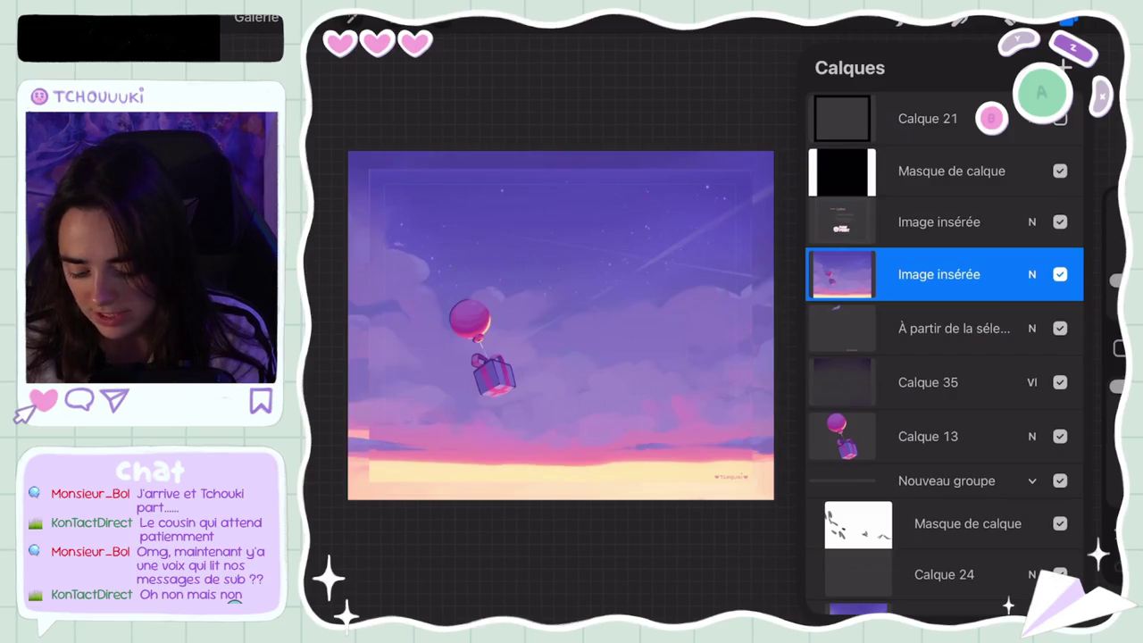
pyautogui.click(1060, 274)
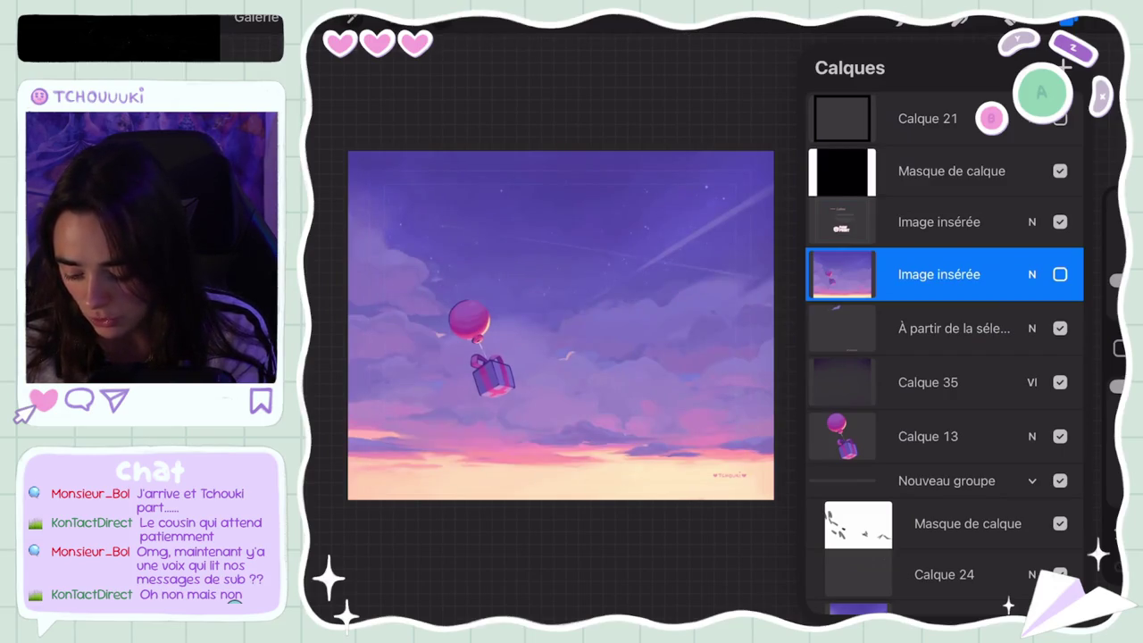
pyautogui.click(1067, 19)
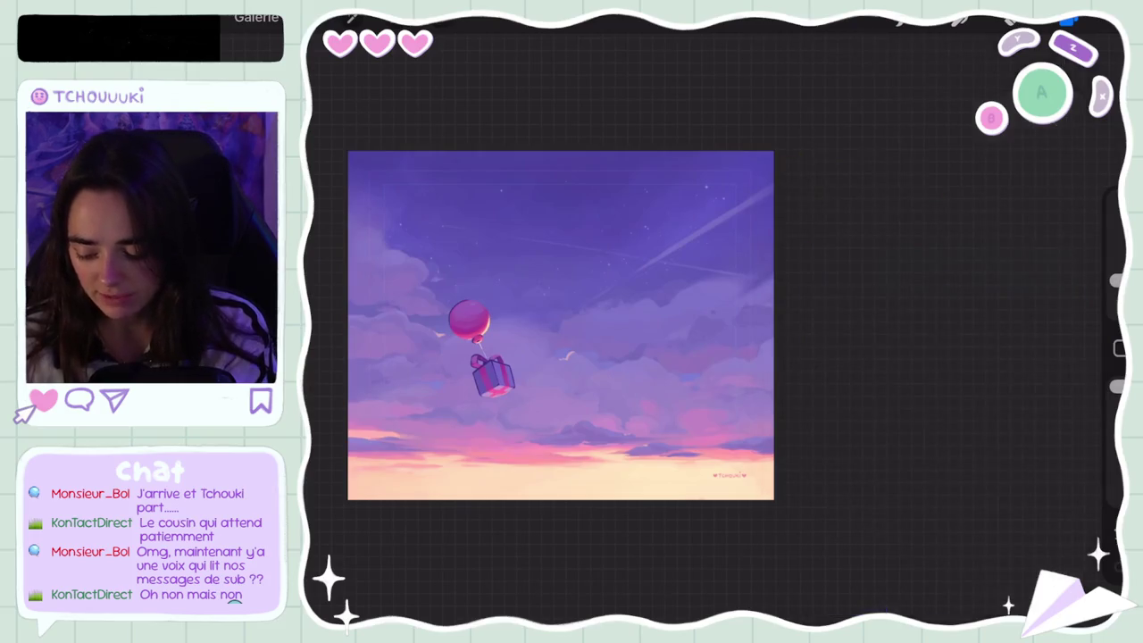
pyautogui.scroll(3, 561, 325)
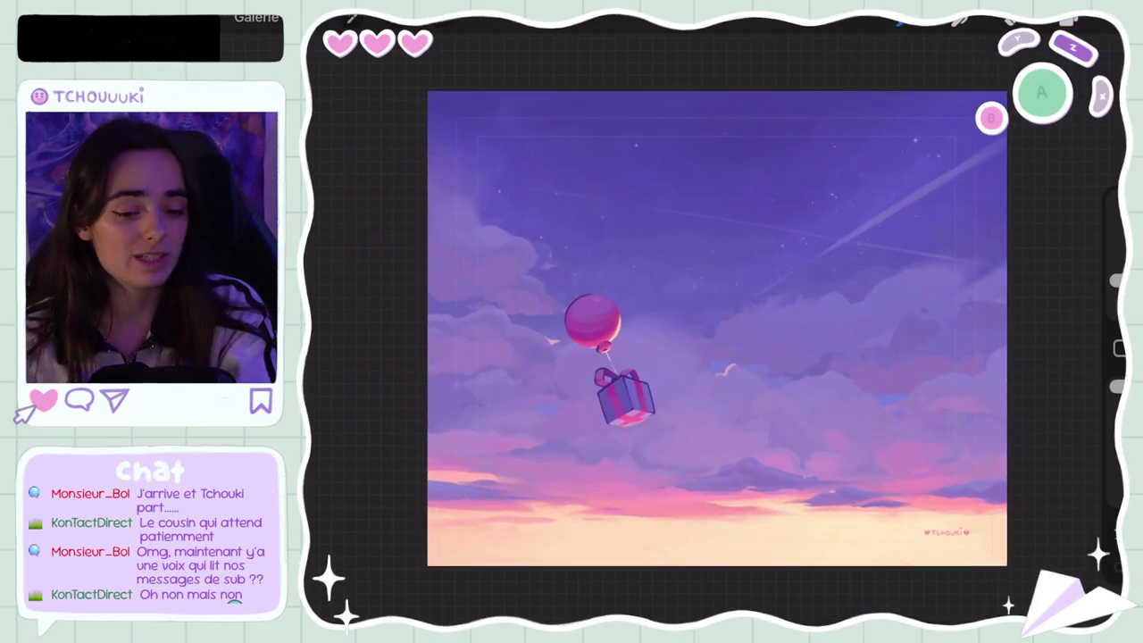